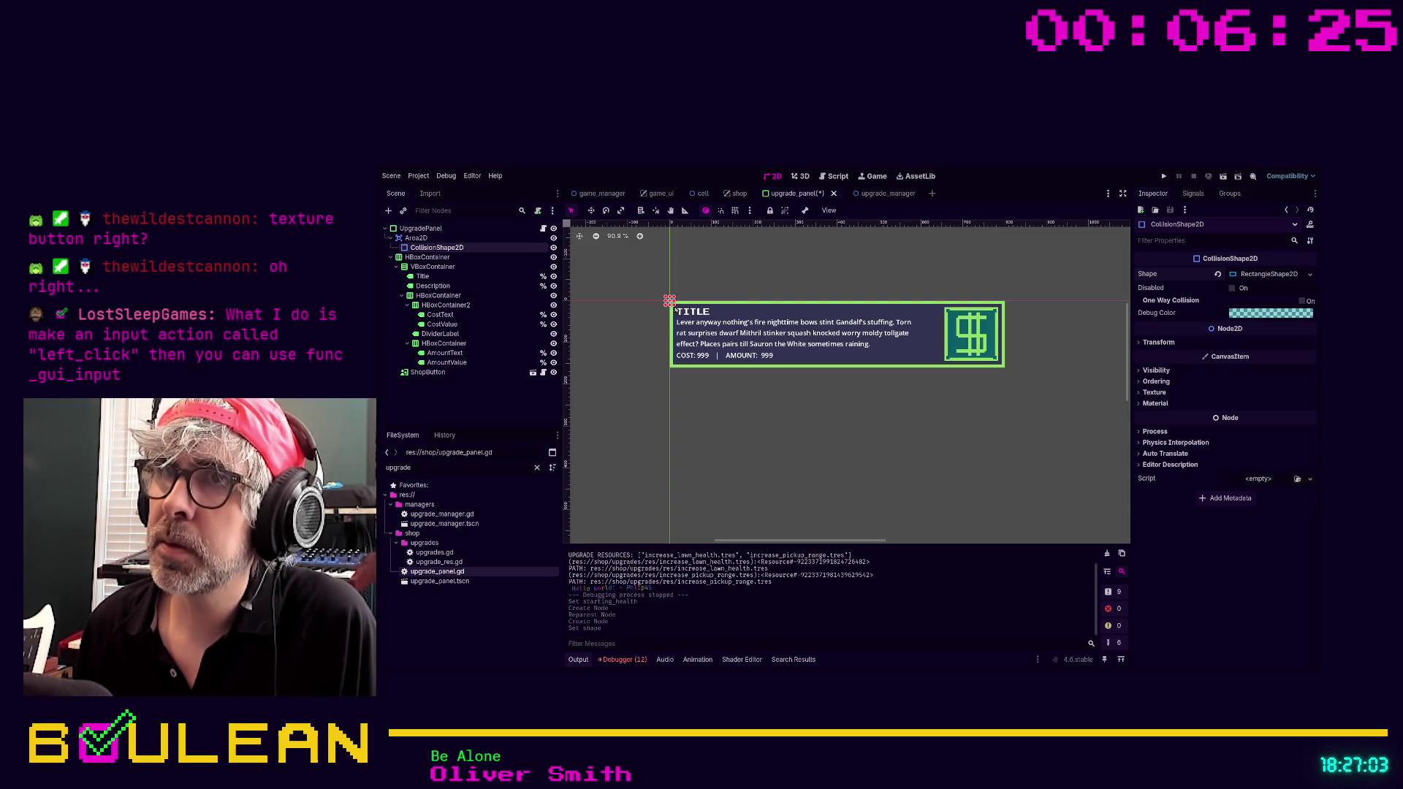
Stretch the CollisionShape2D rectangle over the whole upgrade panel, aligning its top edge.
left_click_drag(672, 305, 1003, 302)
left_click_drag(1004, 355, 1006, 354)
left_click_drag(835, 305, 821, 367)
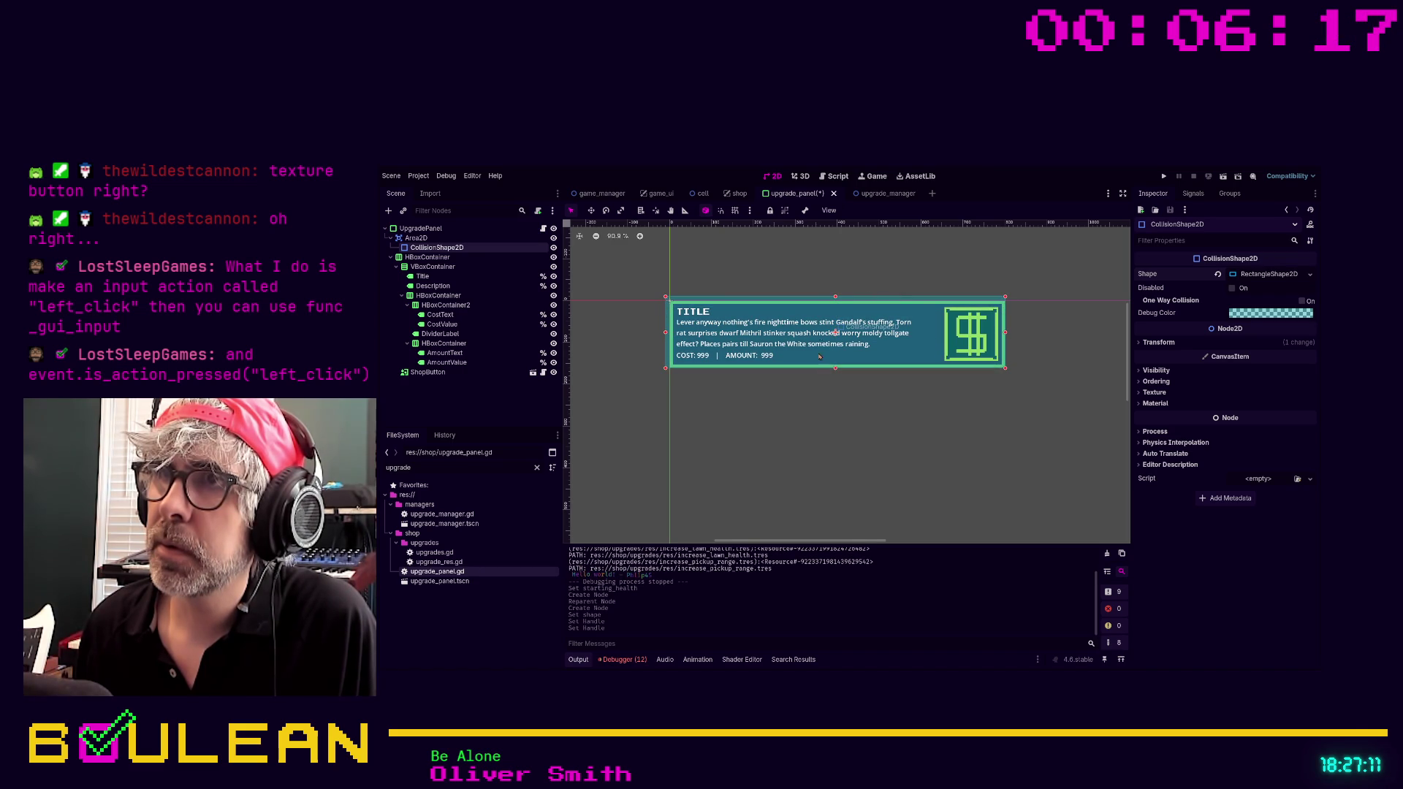
left_click_drag(834, 303, 835, 302)
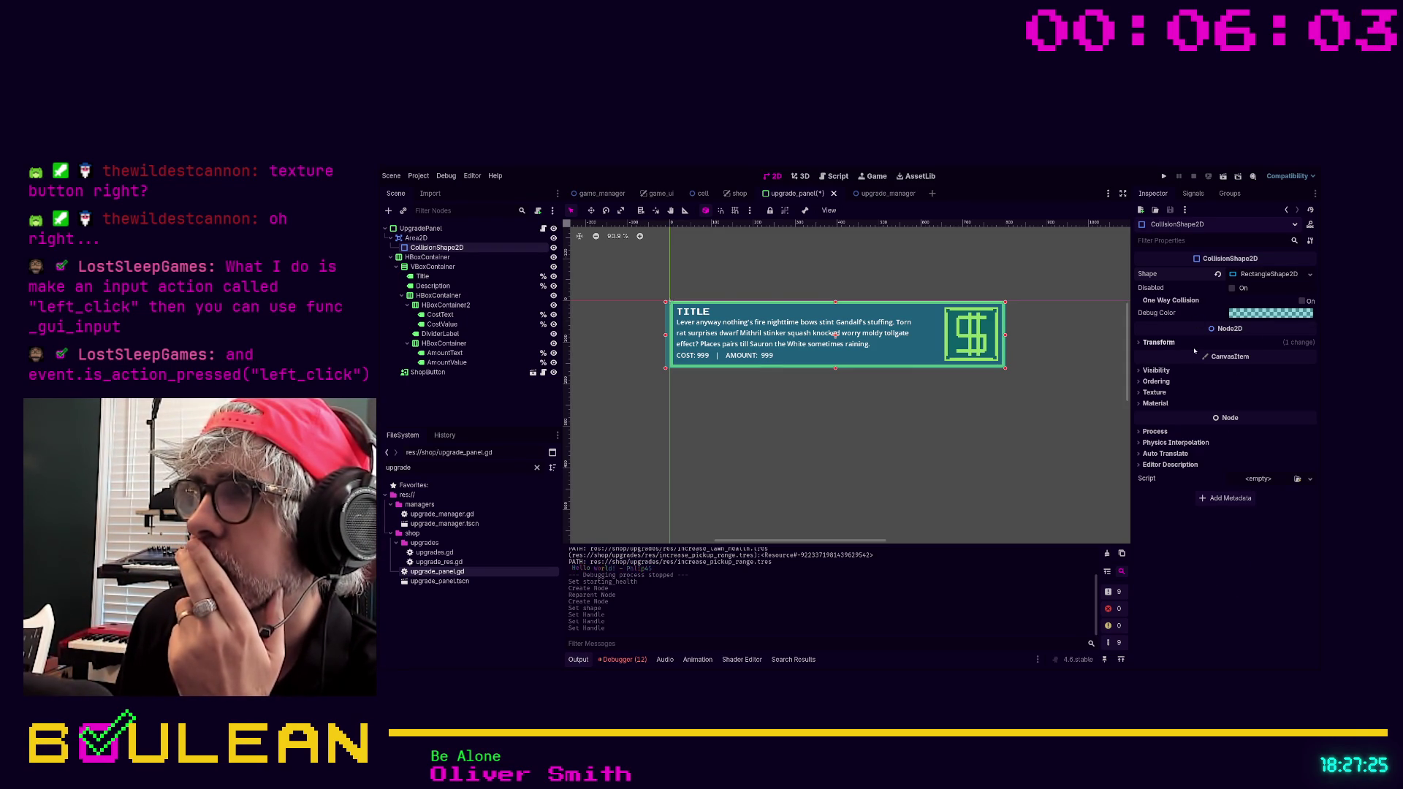
Review the collision shape's position and scale, then the UpgradePanel root's Inspector properties.
left_click(1146, 342)
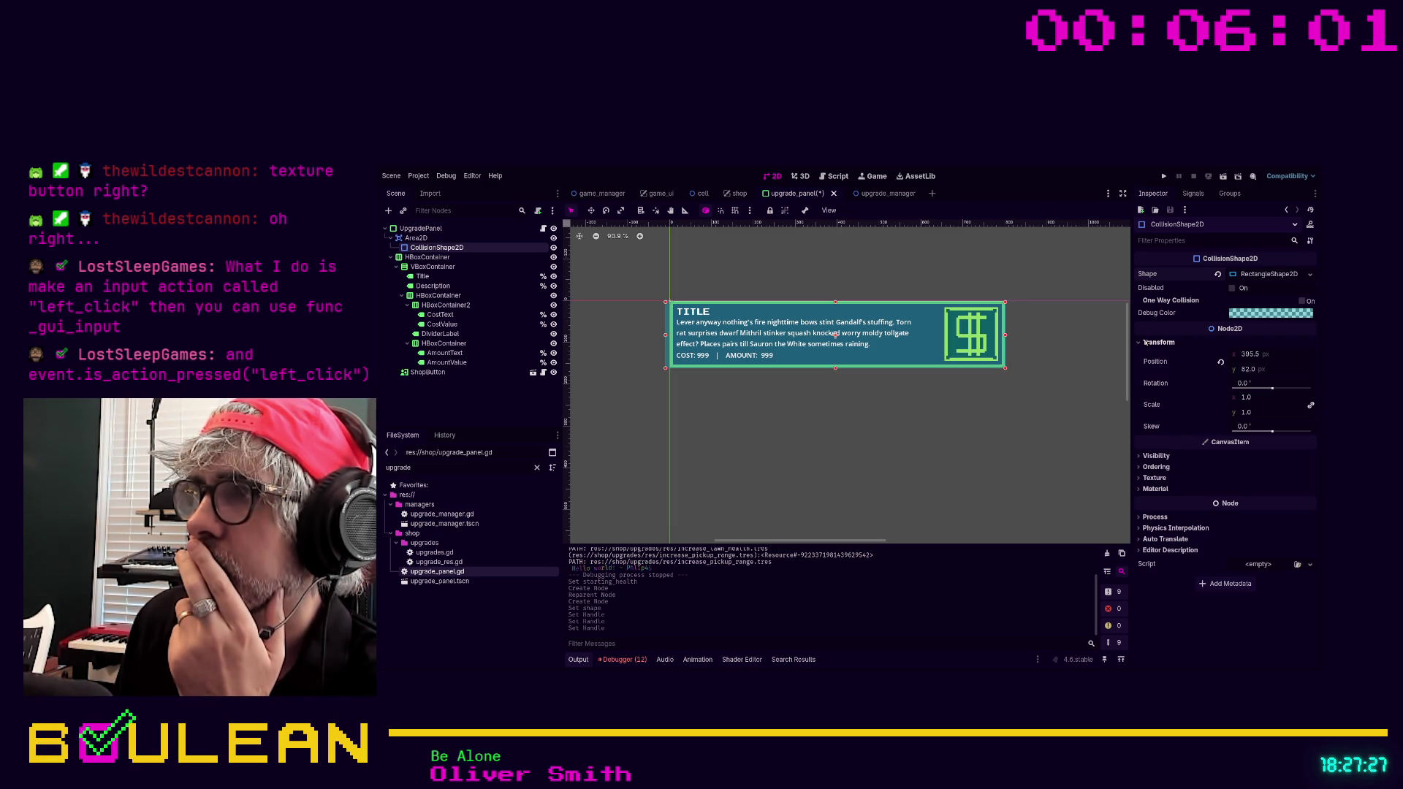
left_click(453, 229)
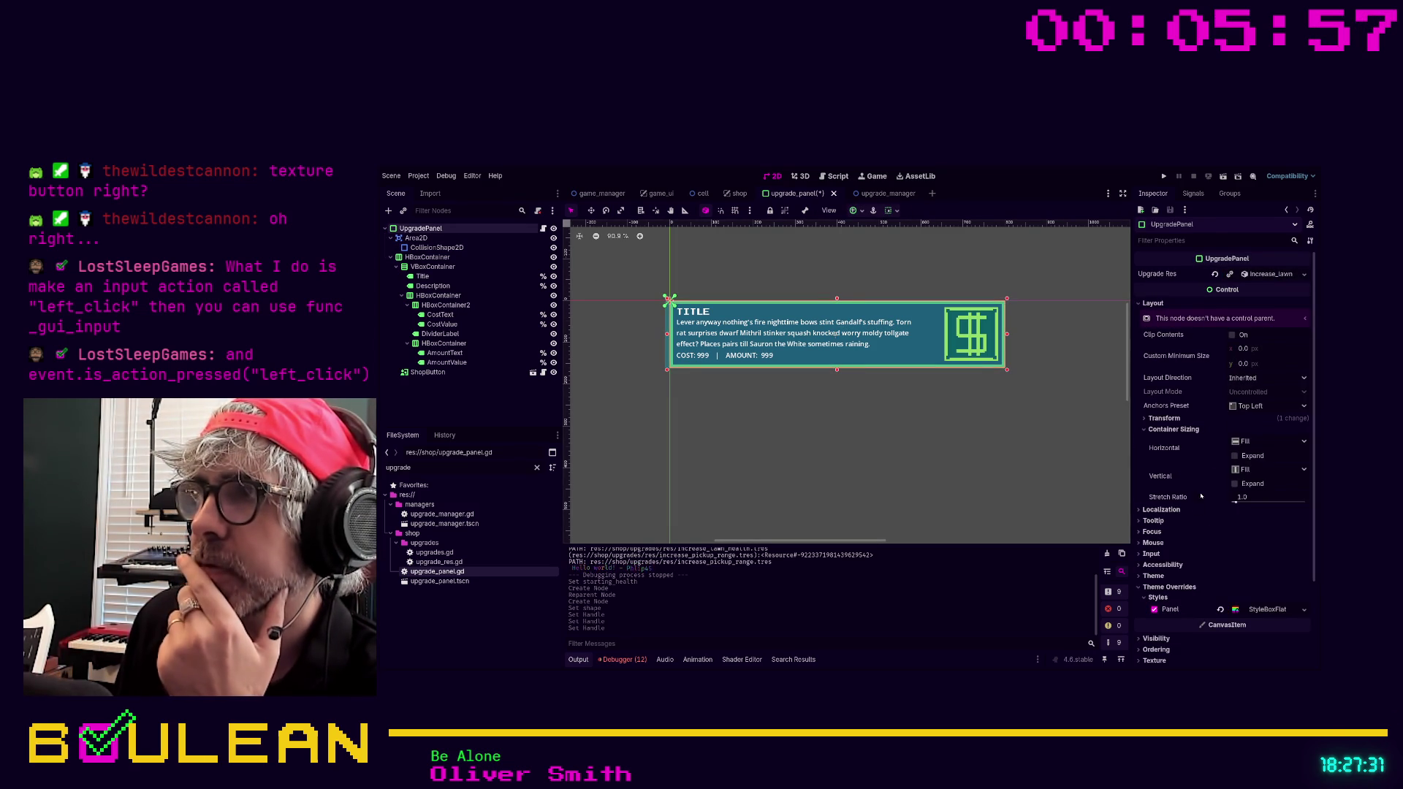
scroll(1191, 505, "down", 3)
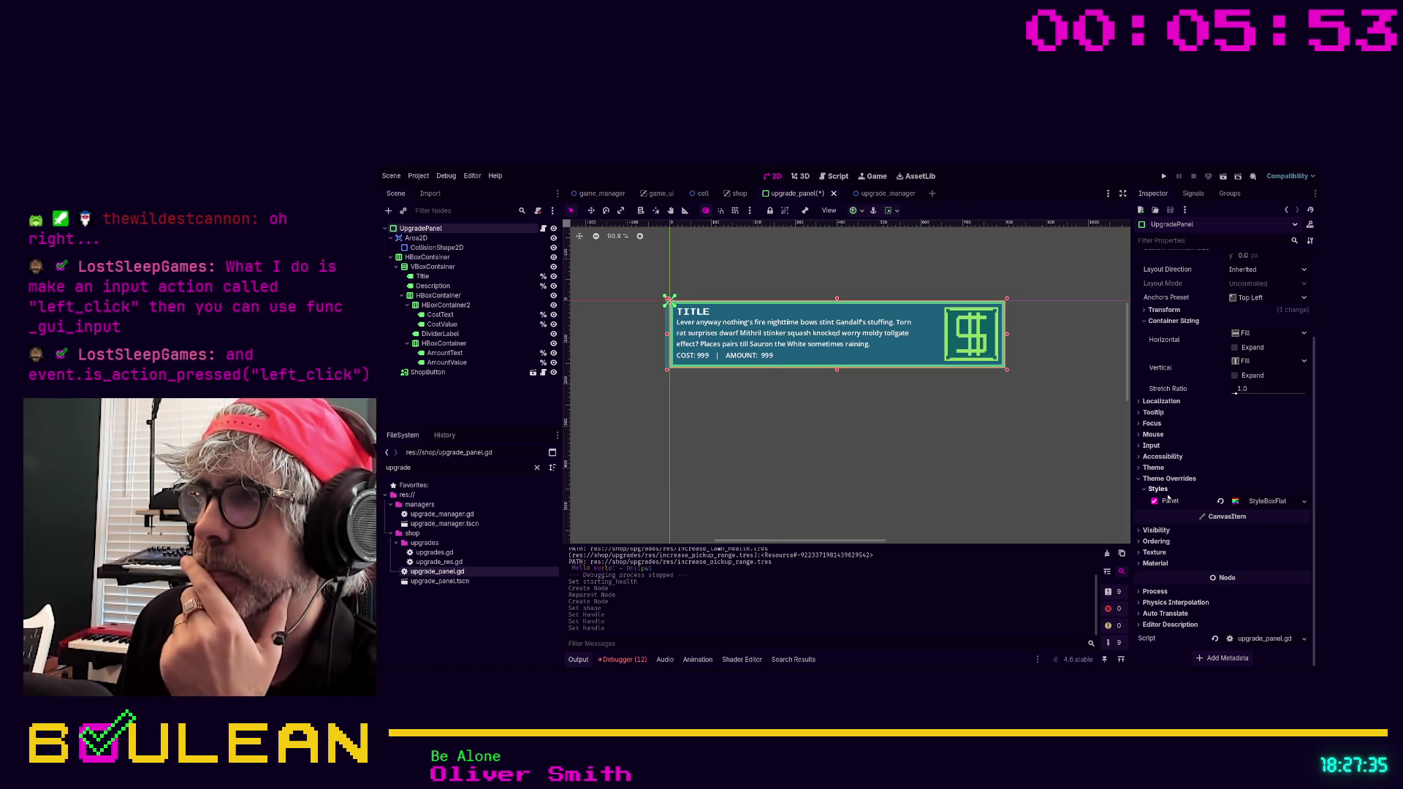
scroll(1180, 467, "up", 3)
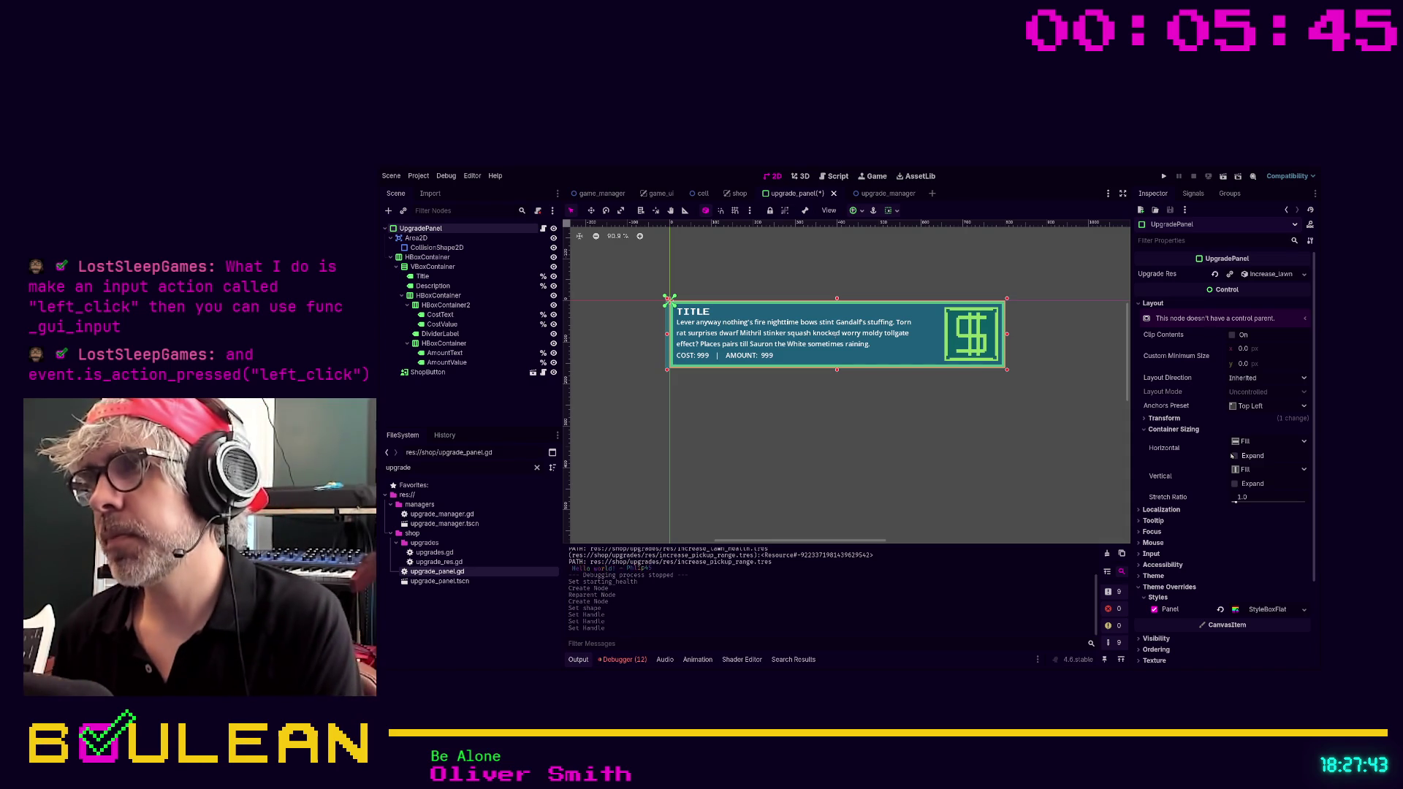
key("Escape")
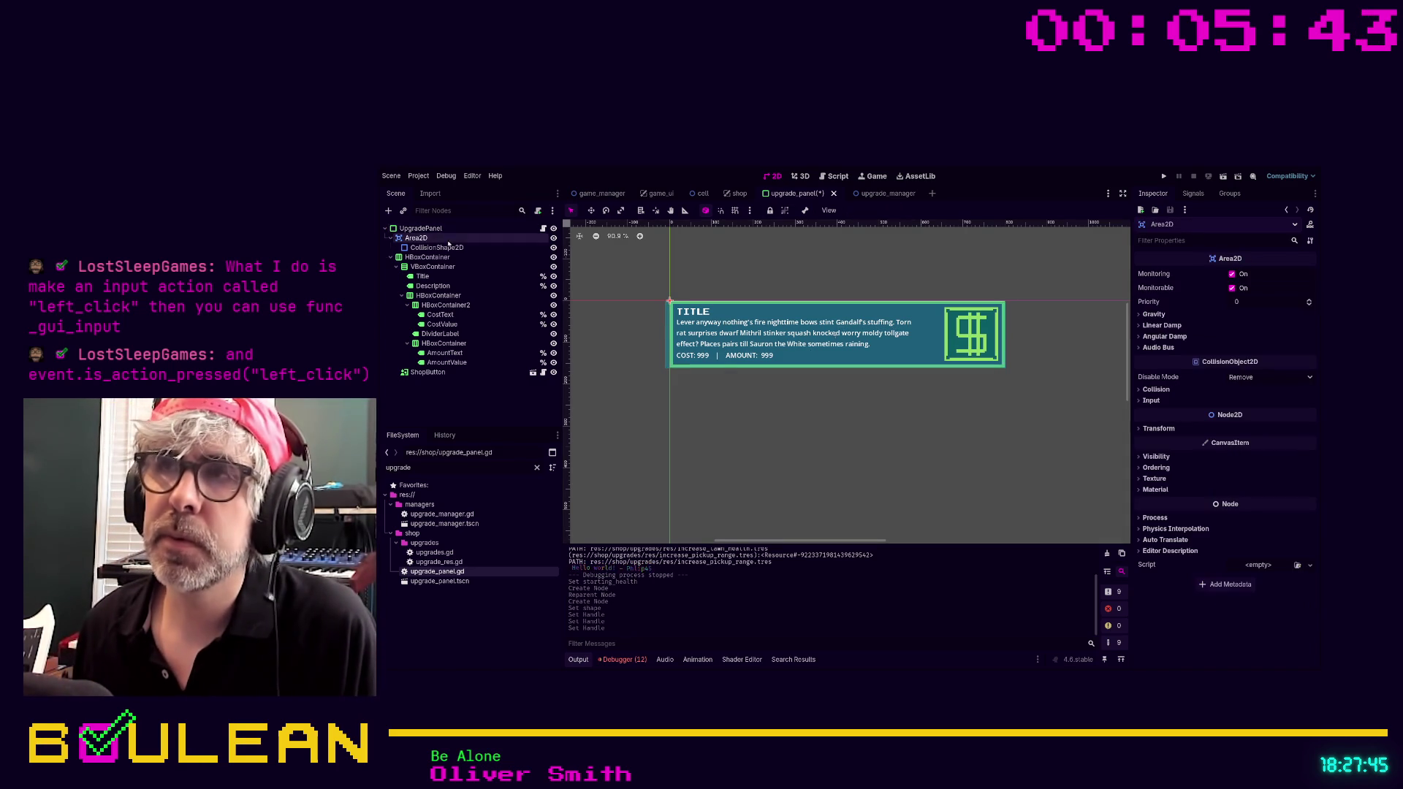
Fine-tune the collision shape's edges, then list the Area2D's signals such as input_event.
left_click(667, 347)
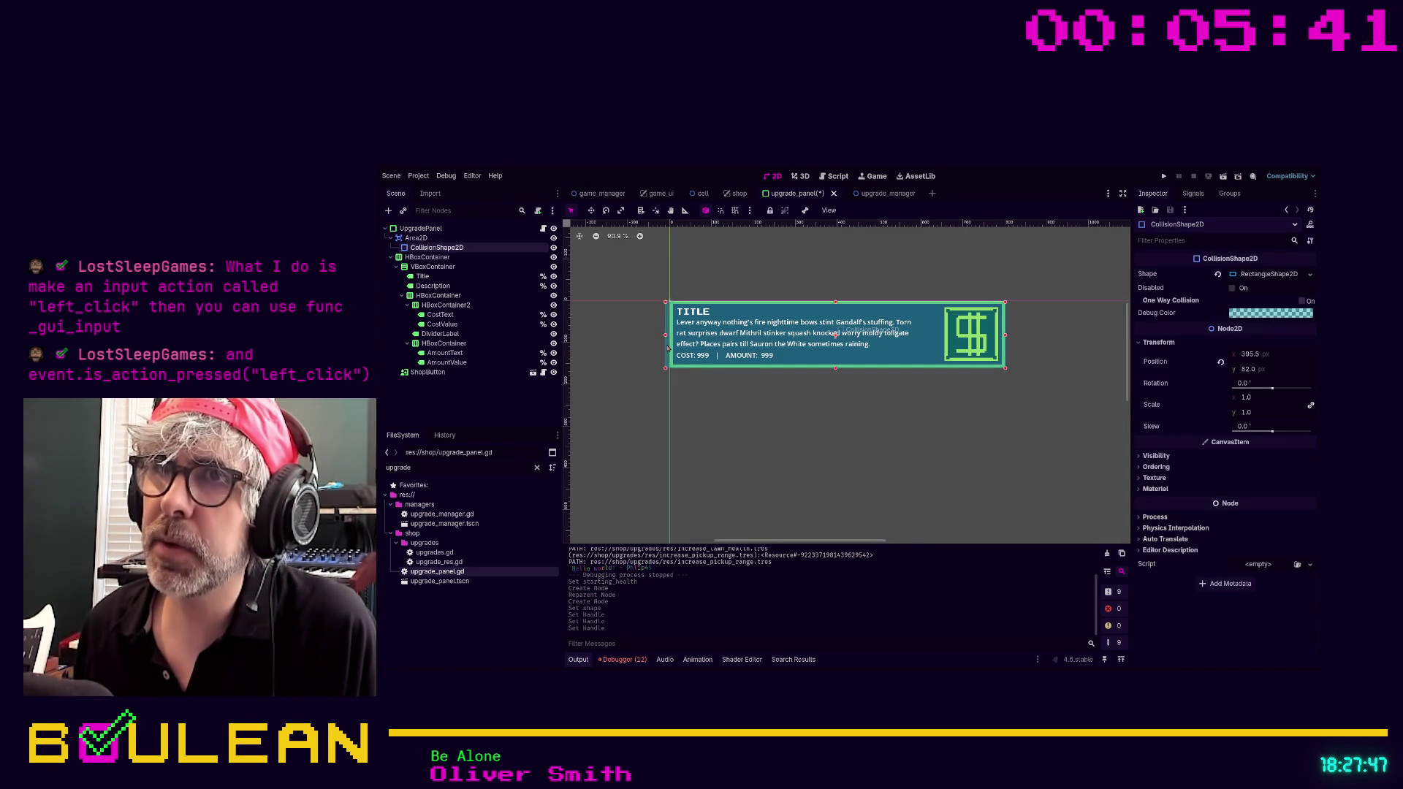
left_click(672, 336)
left_click(718, 402)
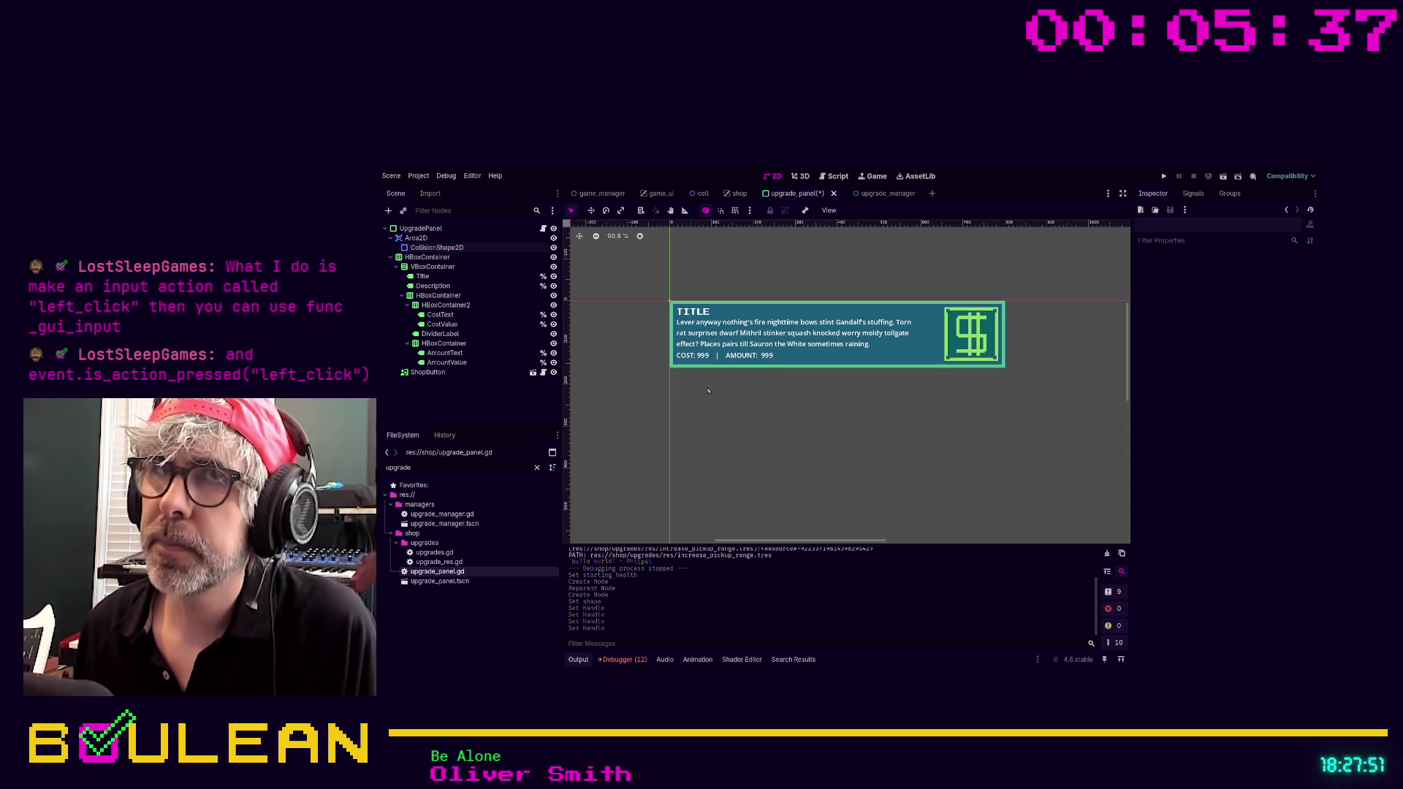
left_click(447, 238)
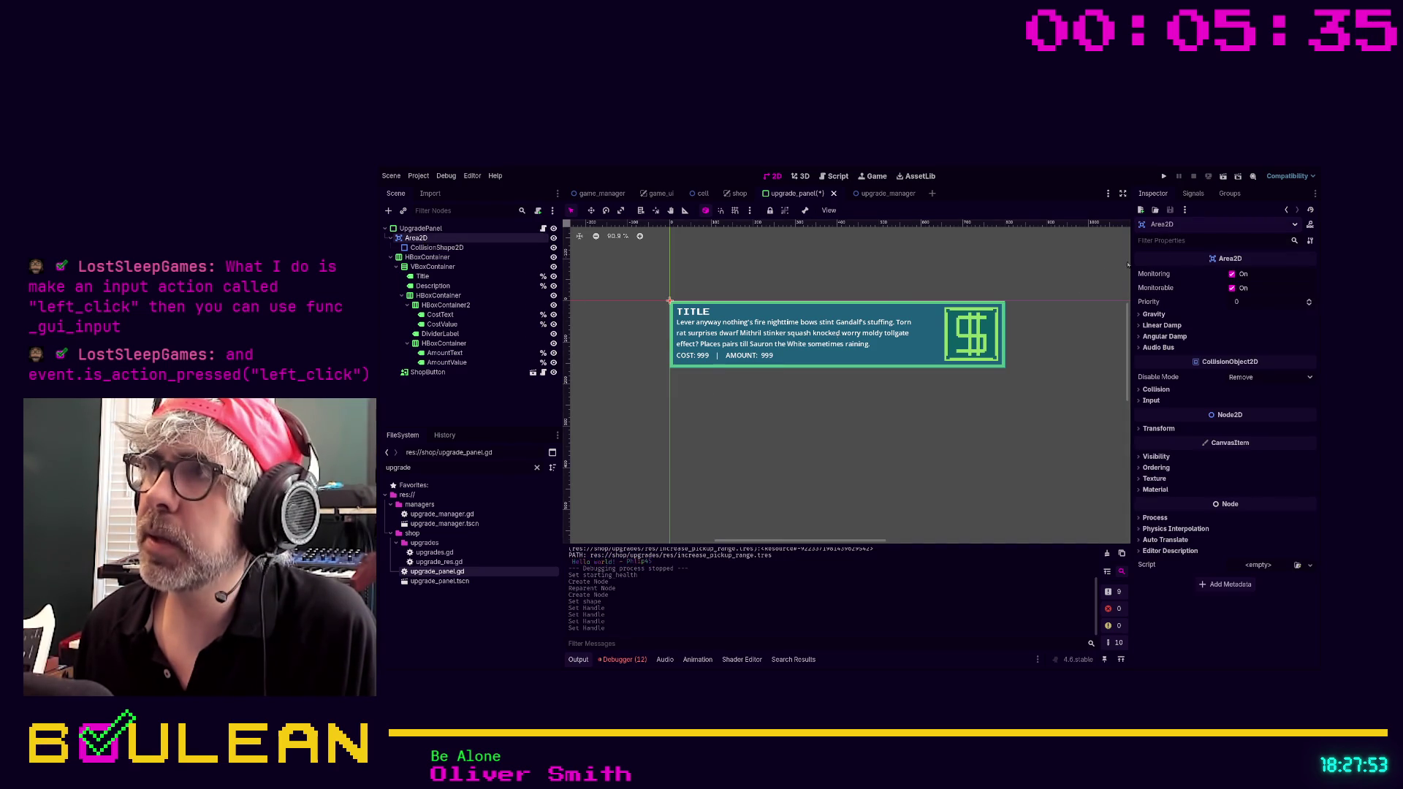
left_click(1195, 195)
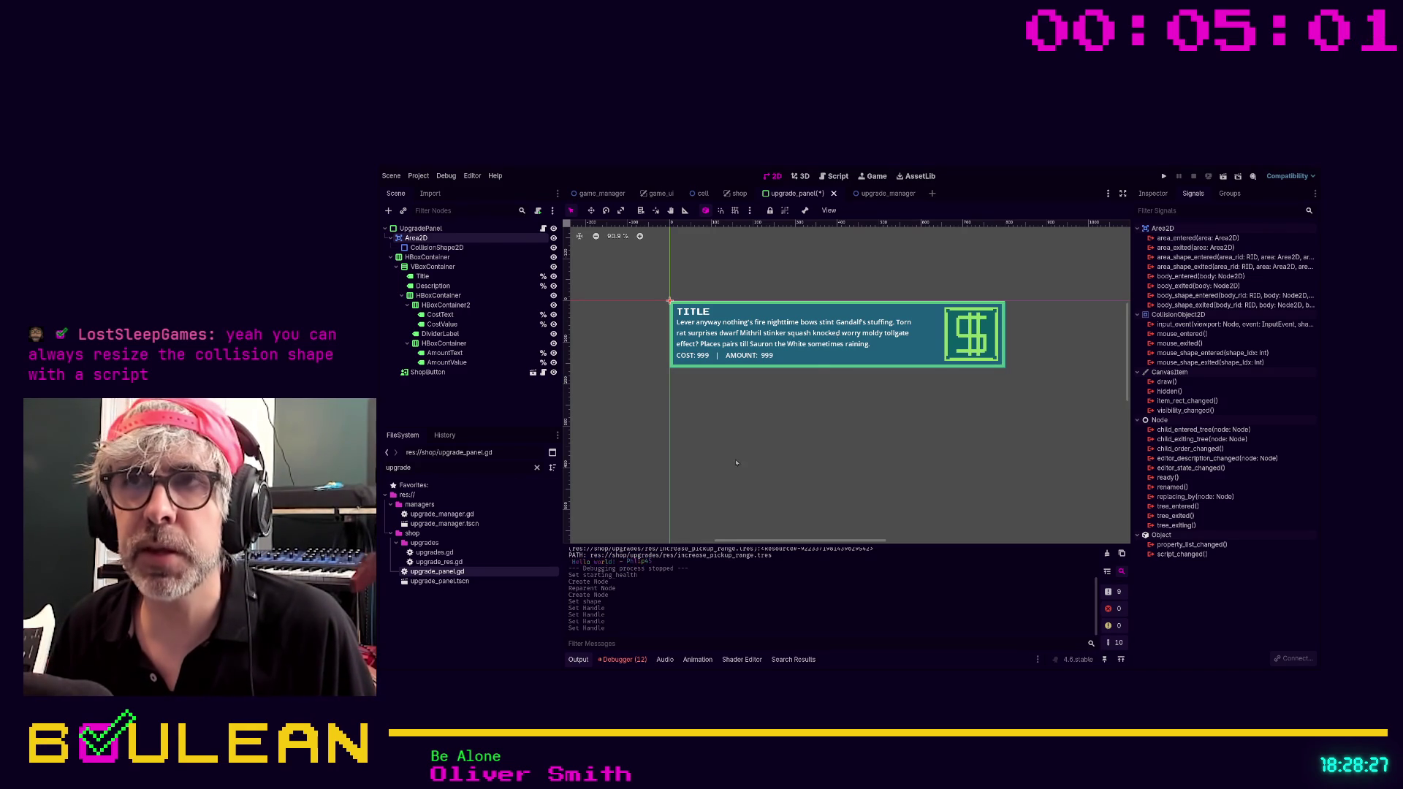
Inspect the Description, AmountText and HBoxContainer2 nodes, then select the Area2D node.
left_click(756, 343)
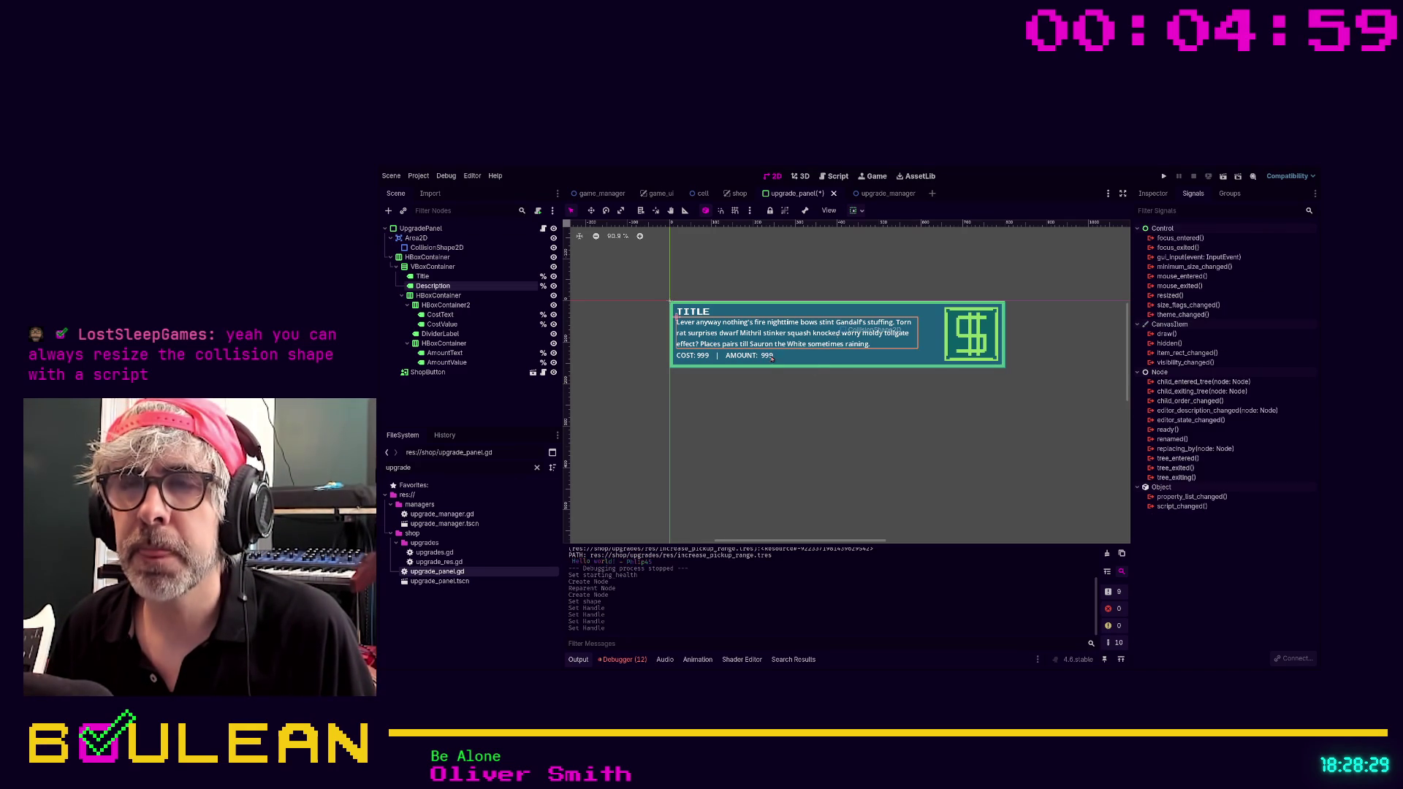
left_click(741, 356)
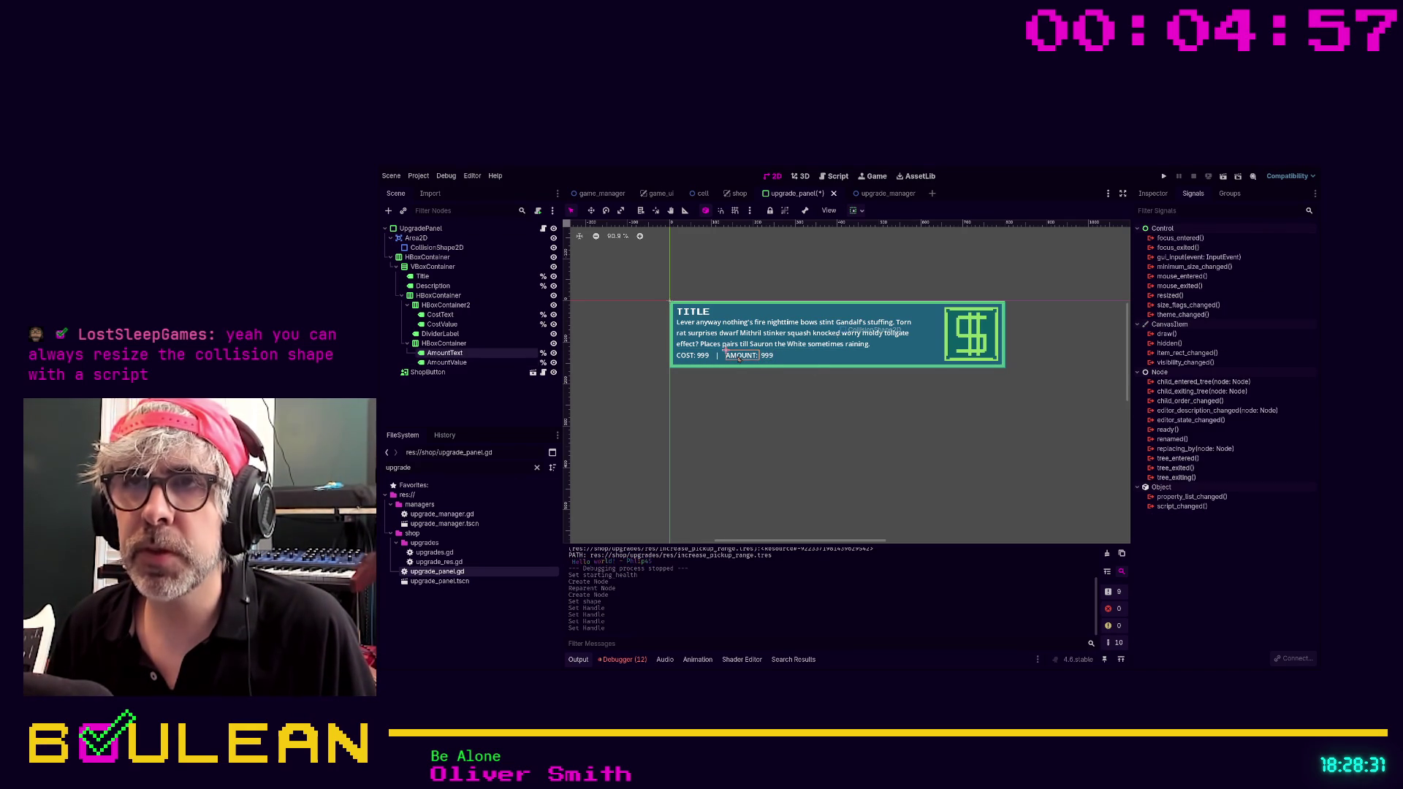
left_click(696, 356)
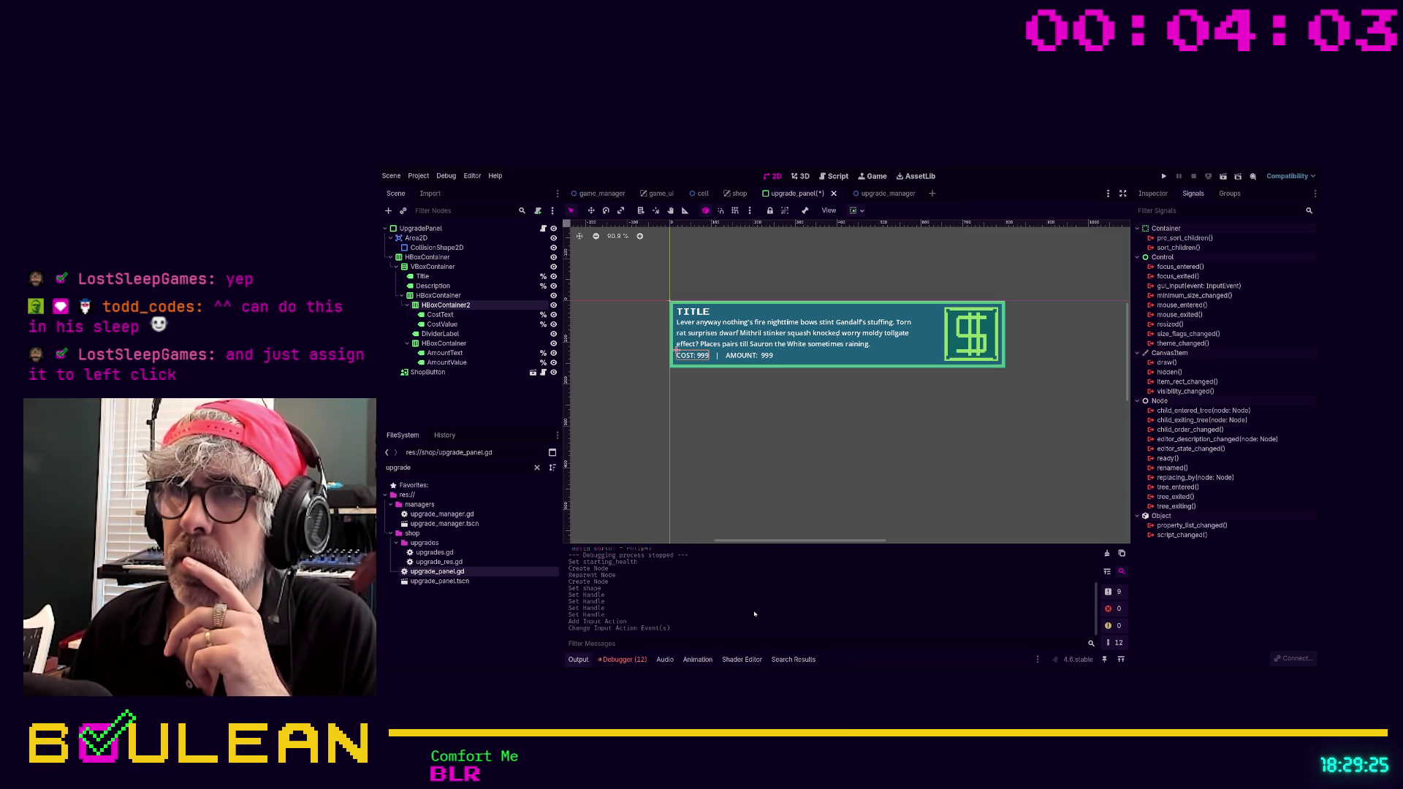
left_click(468, 402)
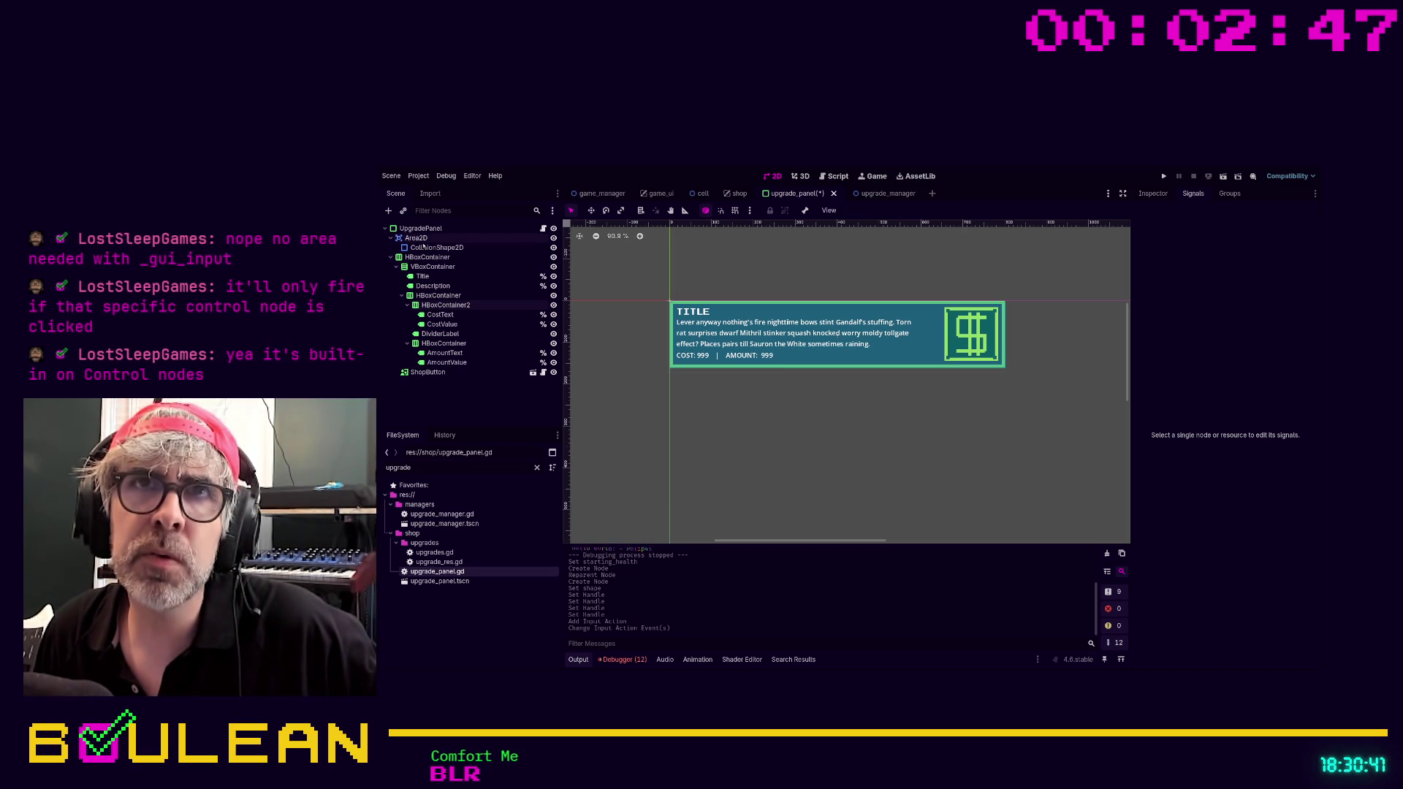
left_click(418, 239)
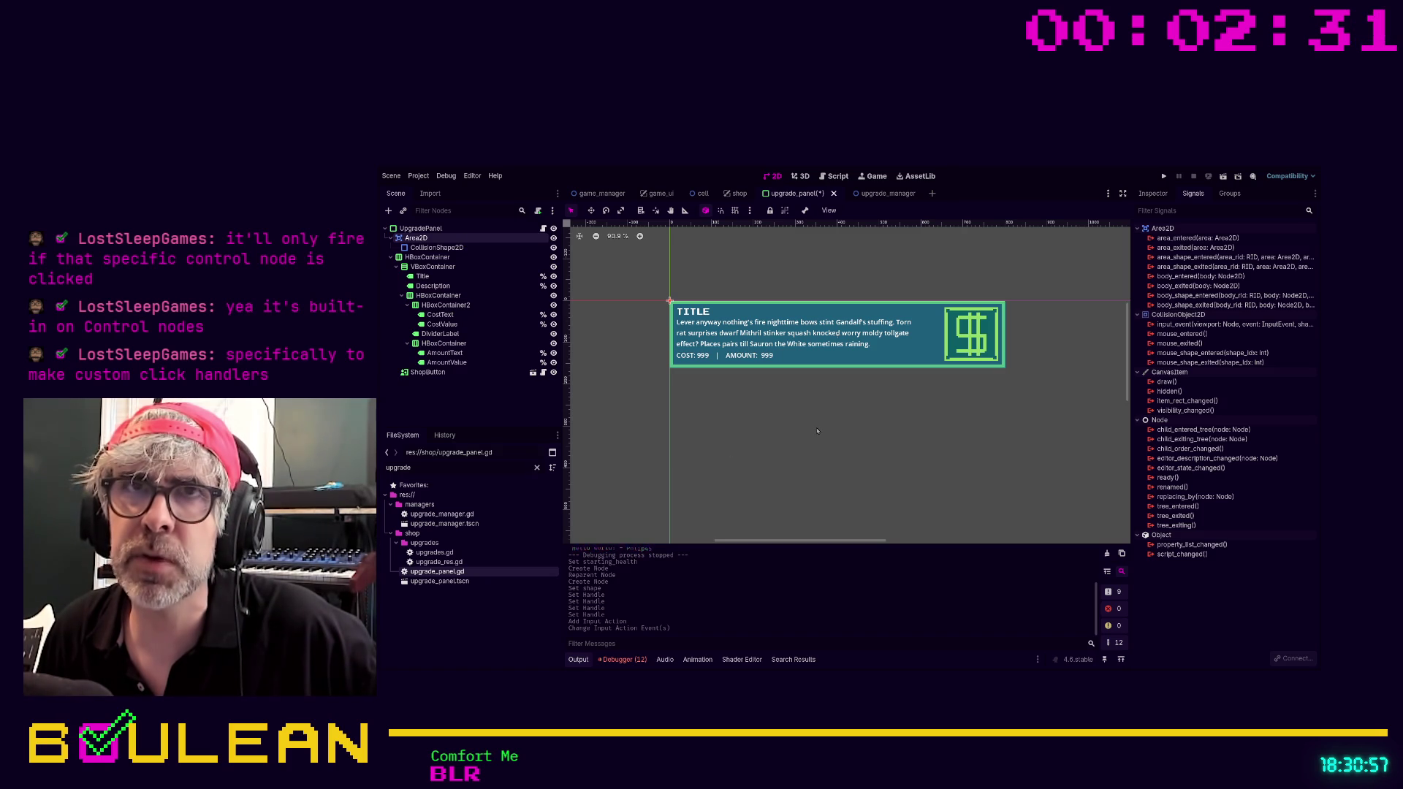
Delete the Area2D with its CollisionShape2D and open the UpgradePanel's upgrade_panel.gd script.
key("Delete")
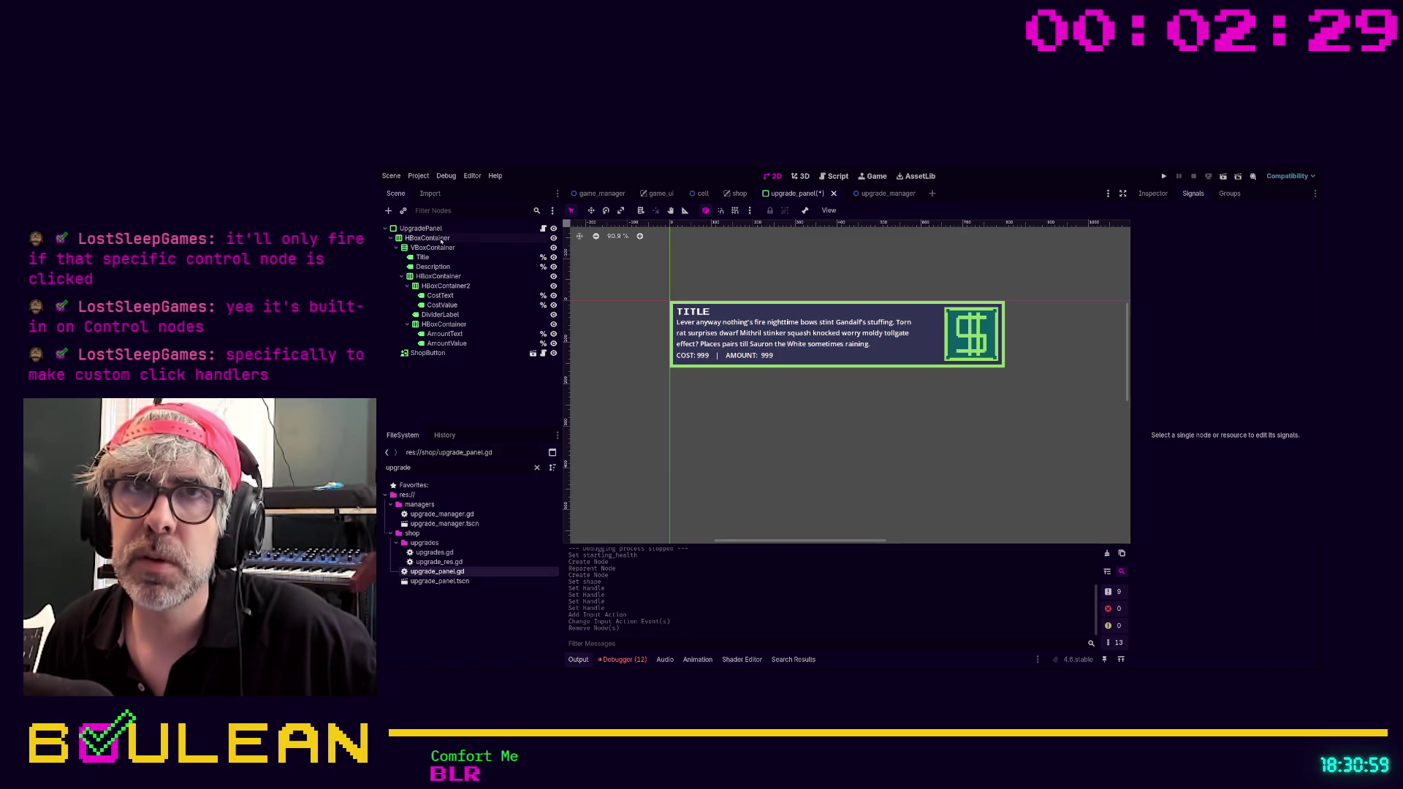
left_click(439, 239)
left_click(434, 229)
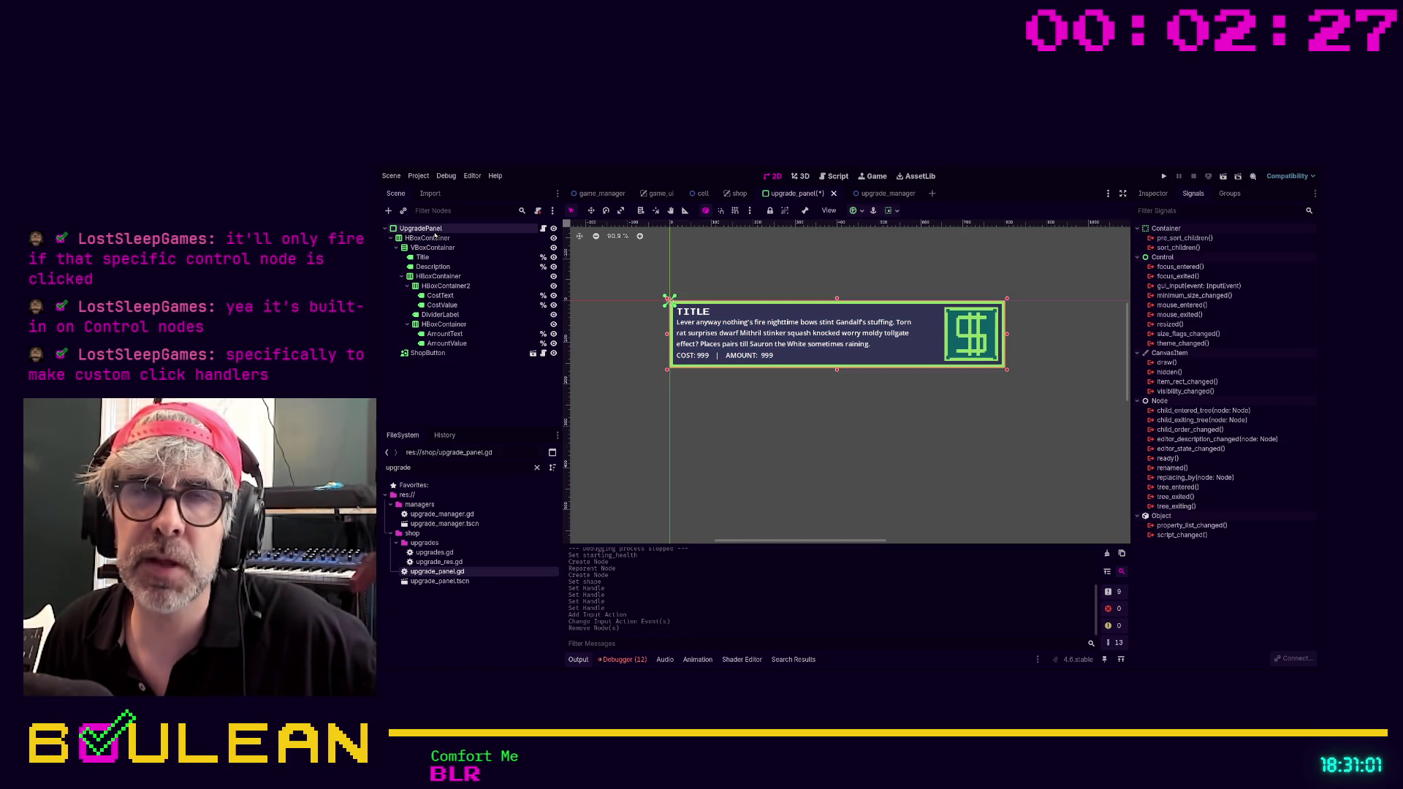
left_click(542, 229)
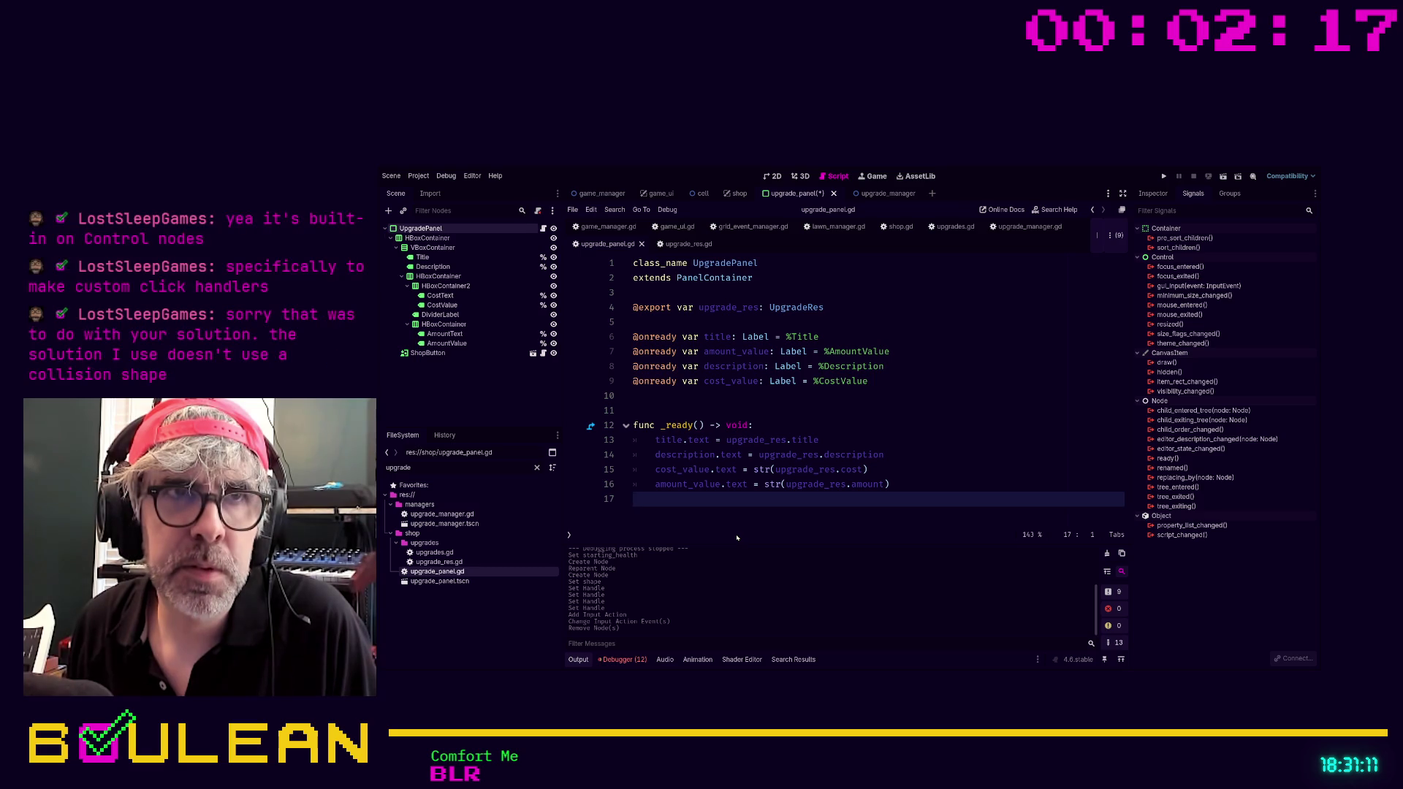
Add a _gui_input function below _ready in upgrade_panel.gd.
key("Return")
key("Return")
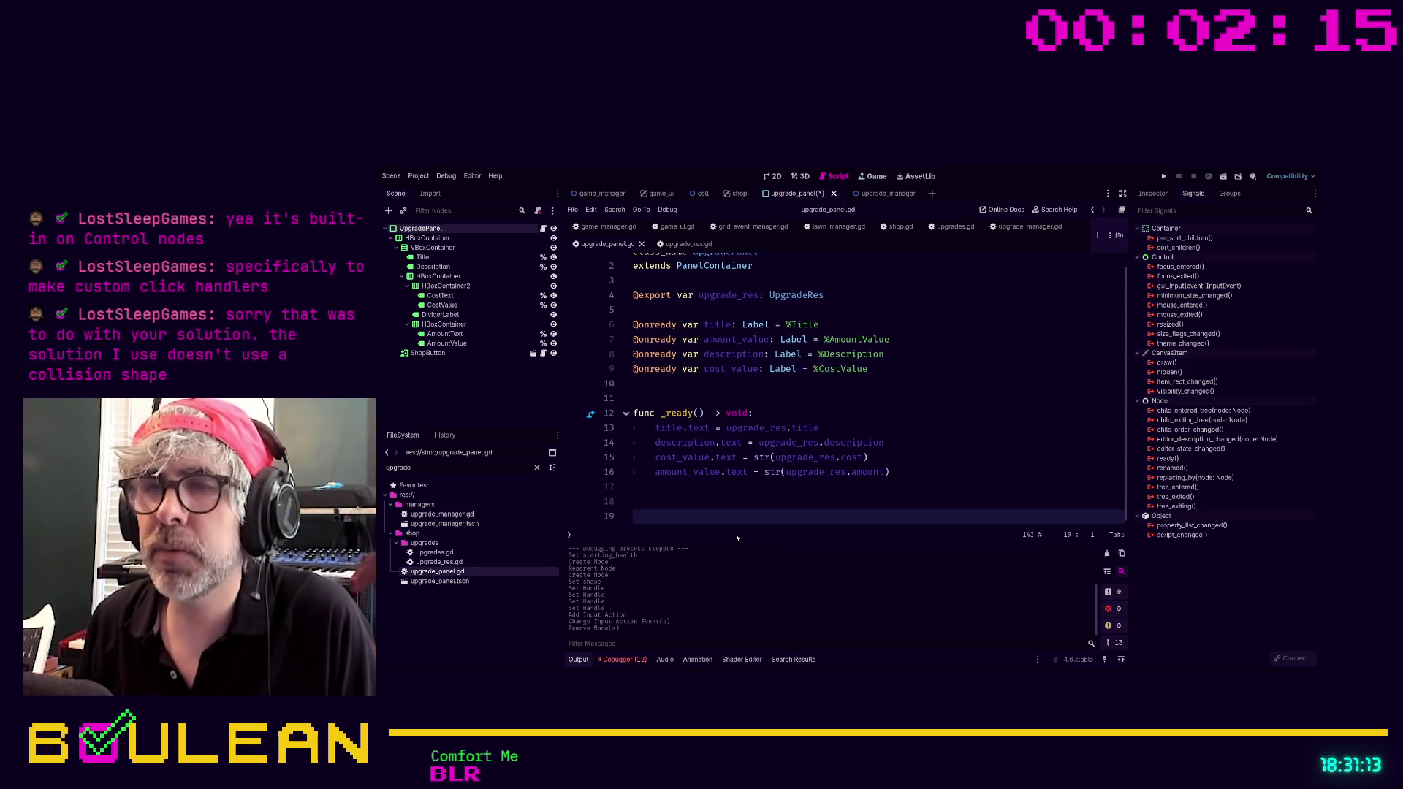
type("func ")
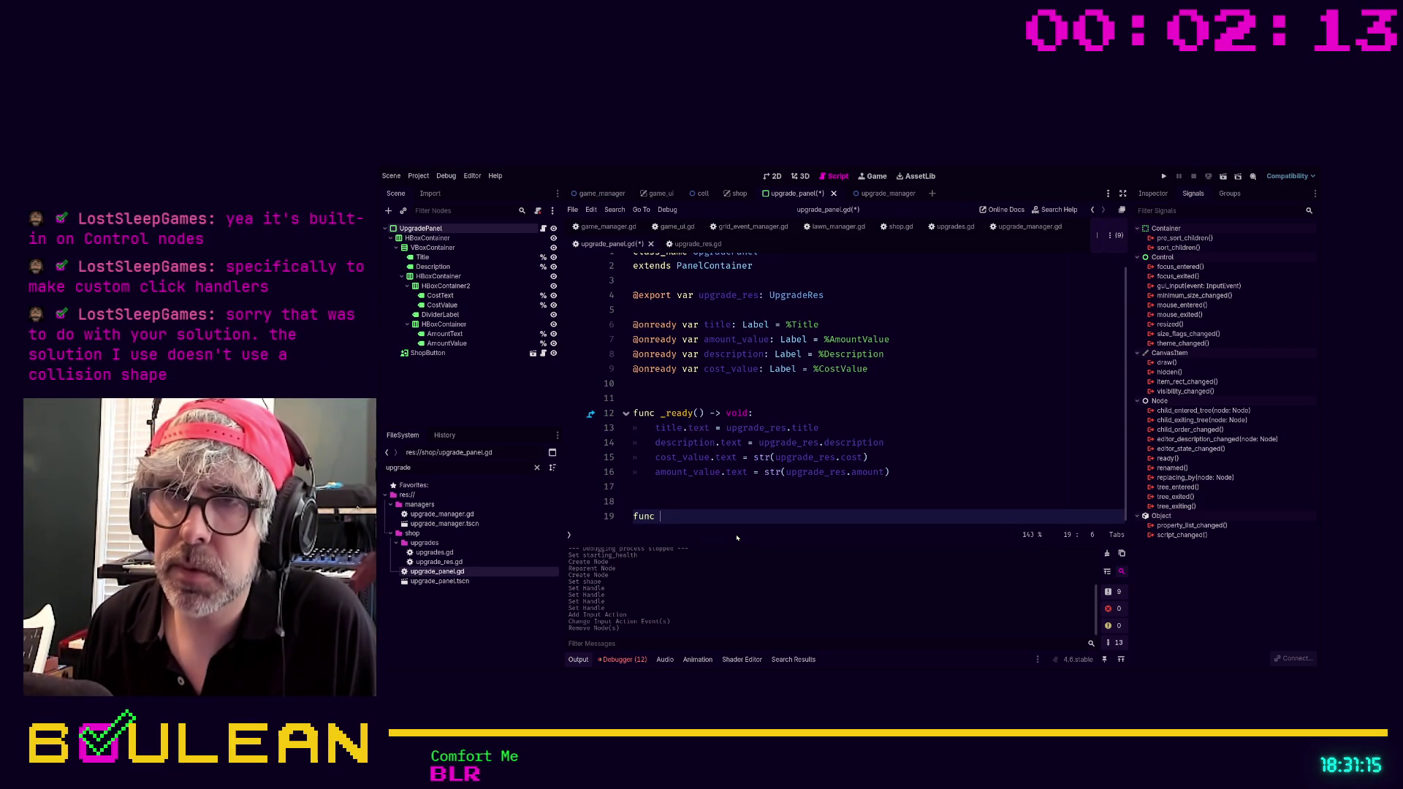
type("_gui")
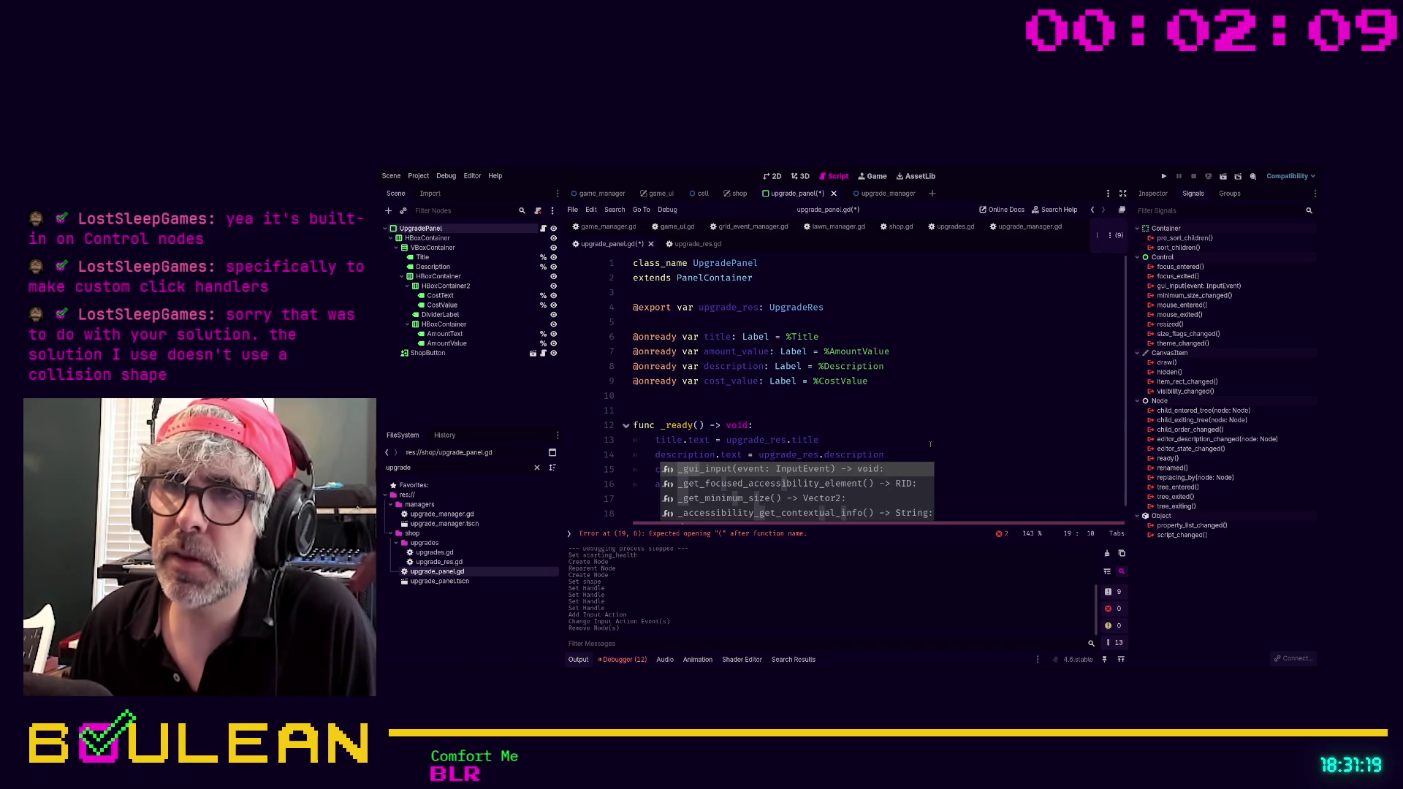
key("Escape")
type("_inp")
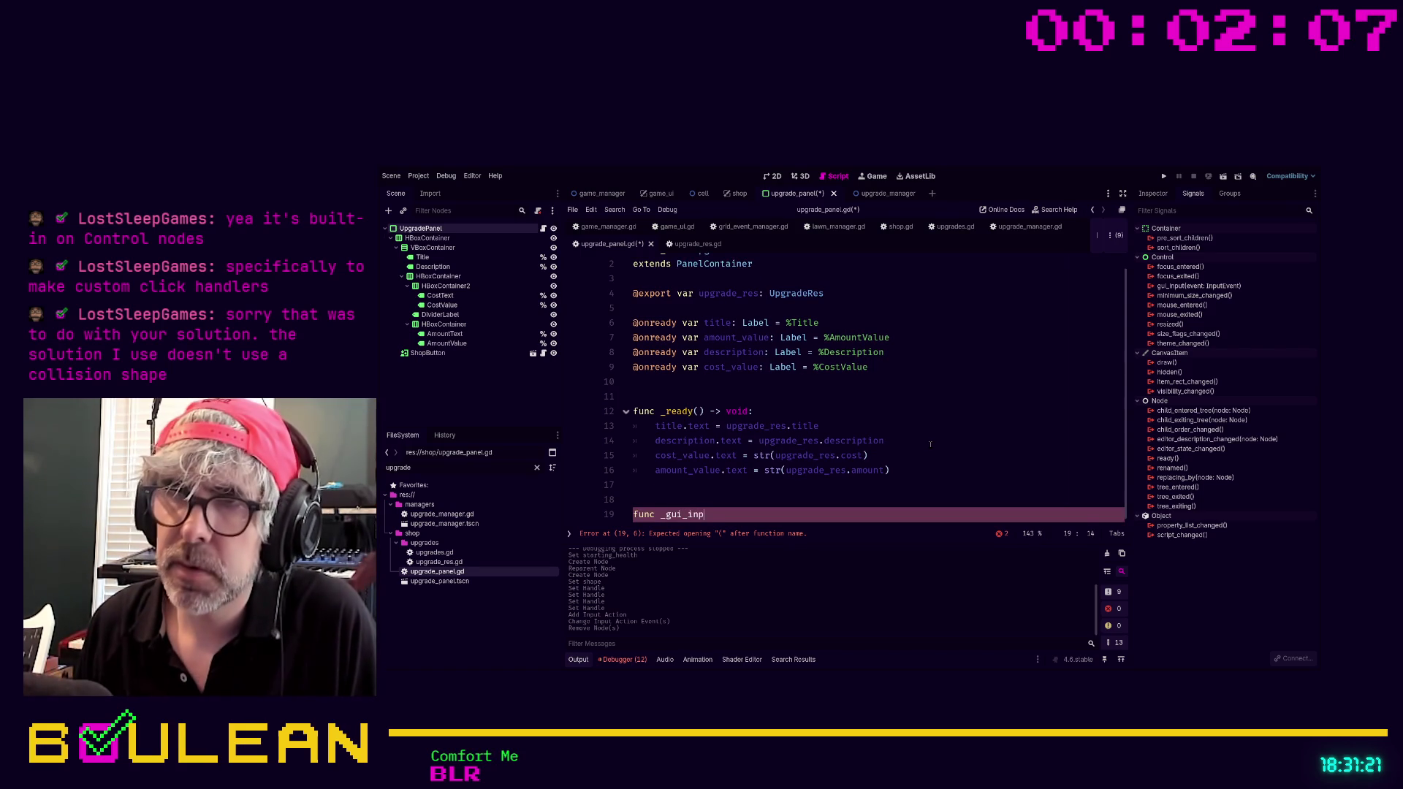
key("Return")
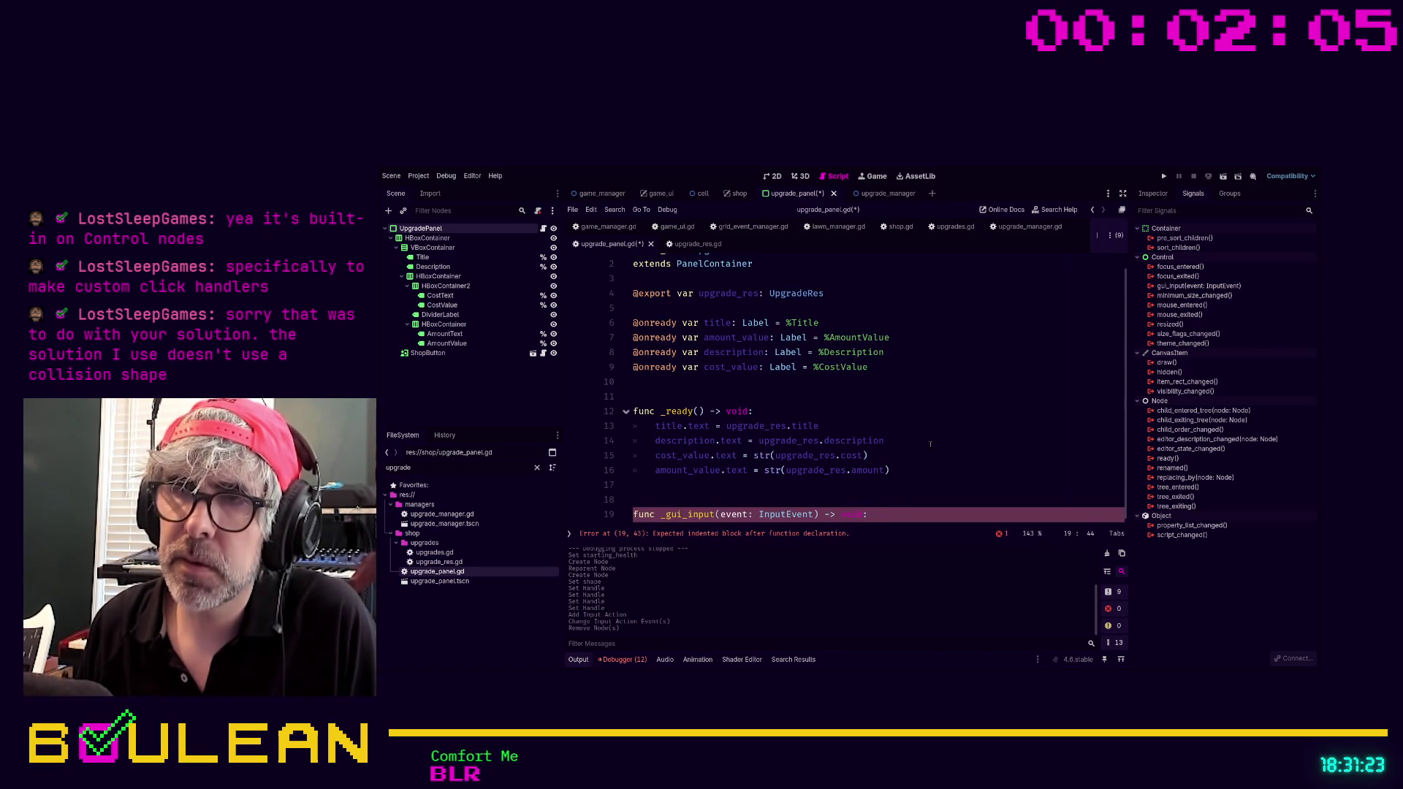
key("Return")
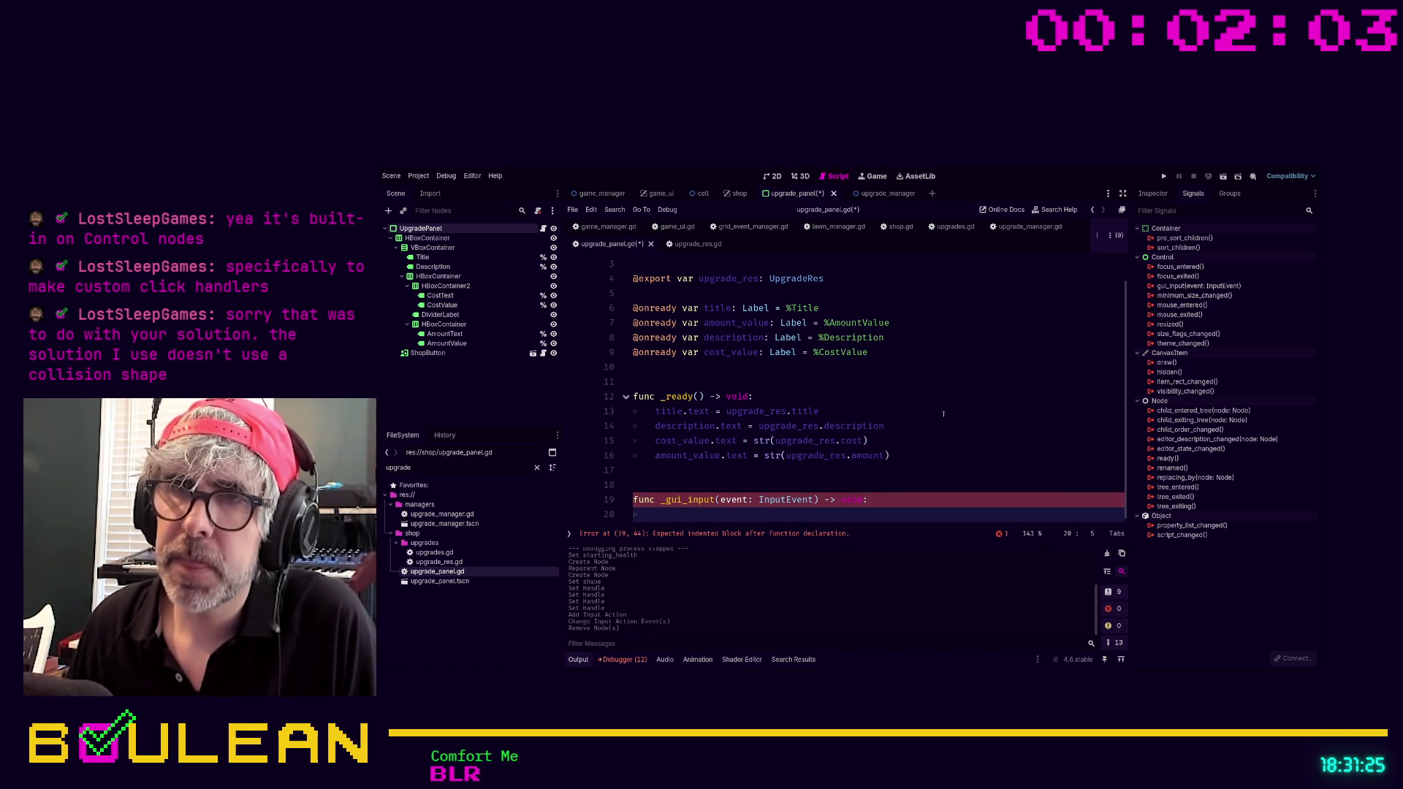
Begin an 'if event ==' check and try an InputEventAction completion, then undo it.
type("if ")
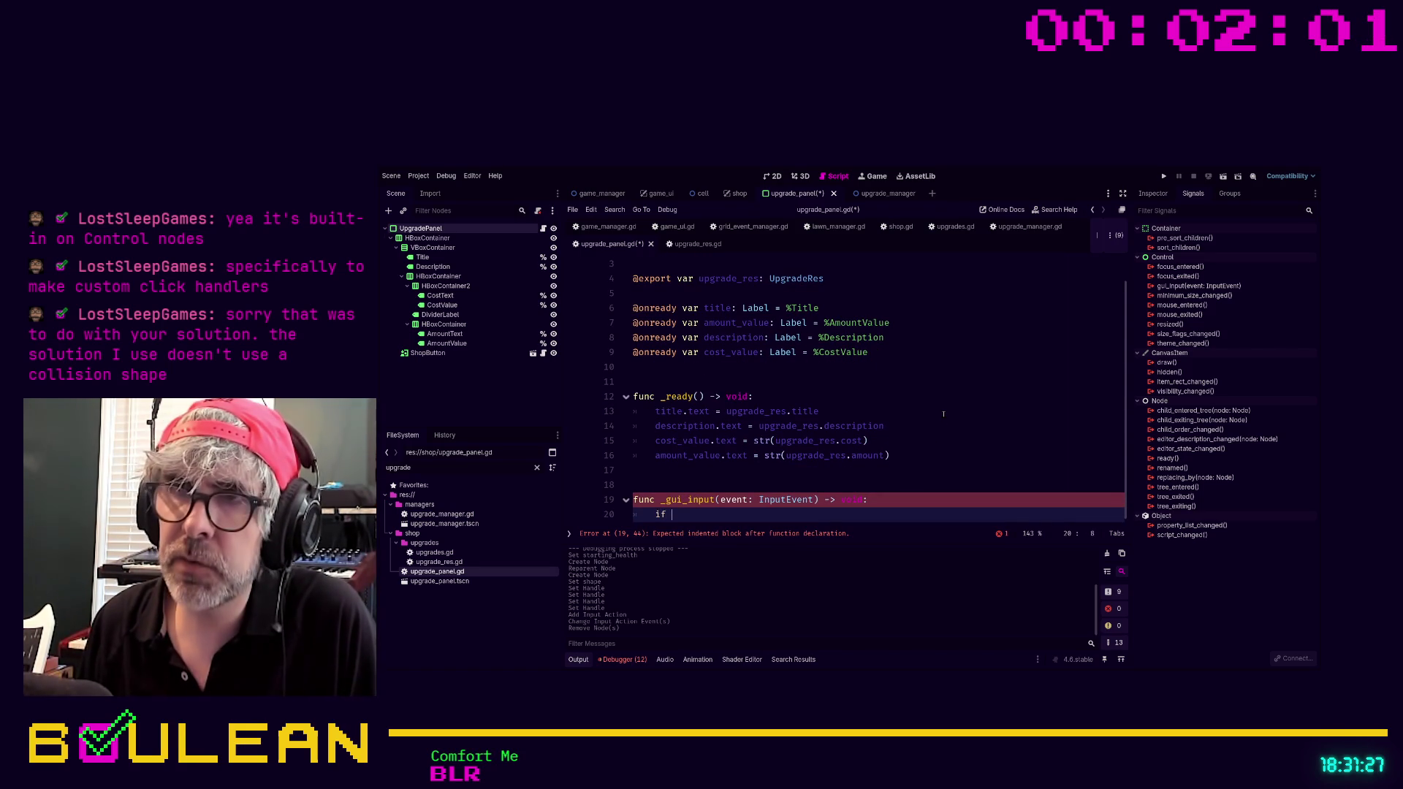
type("event")
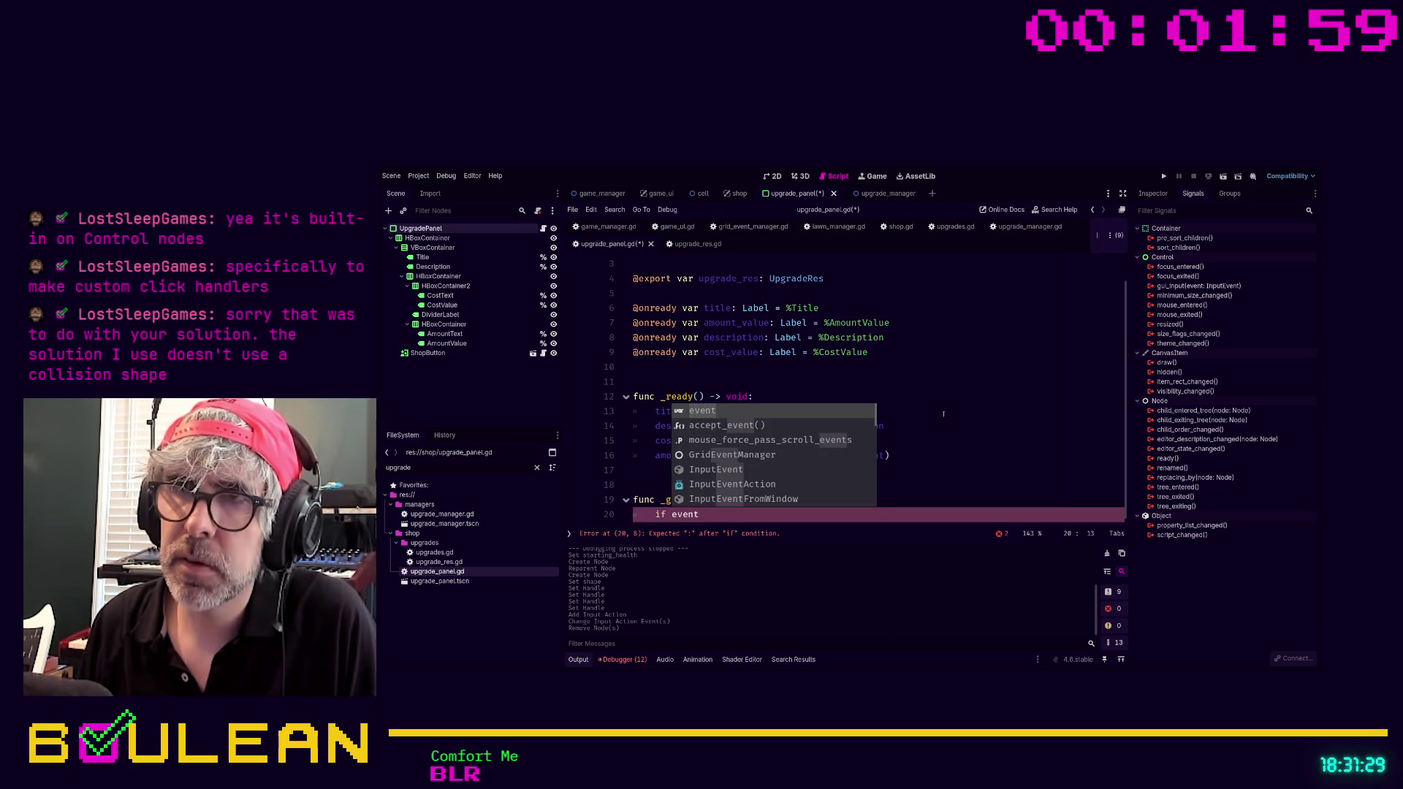
type(" == ")
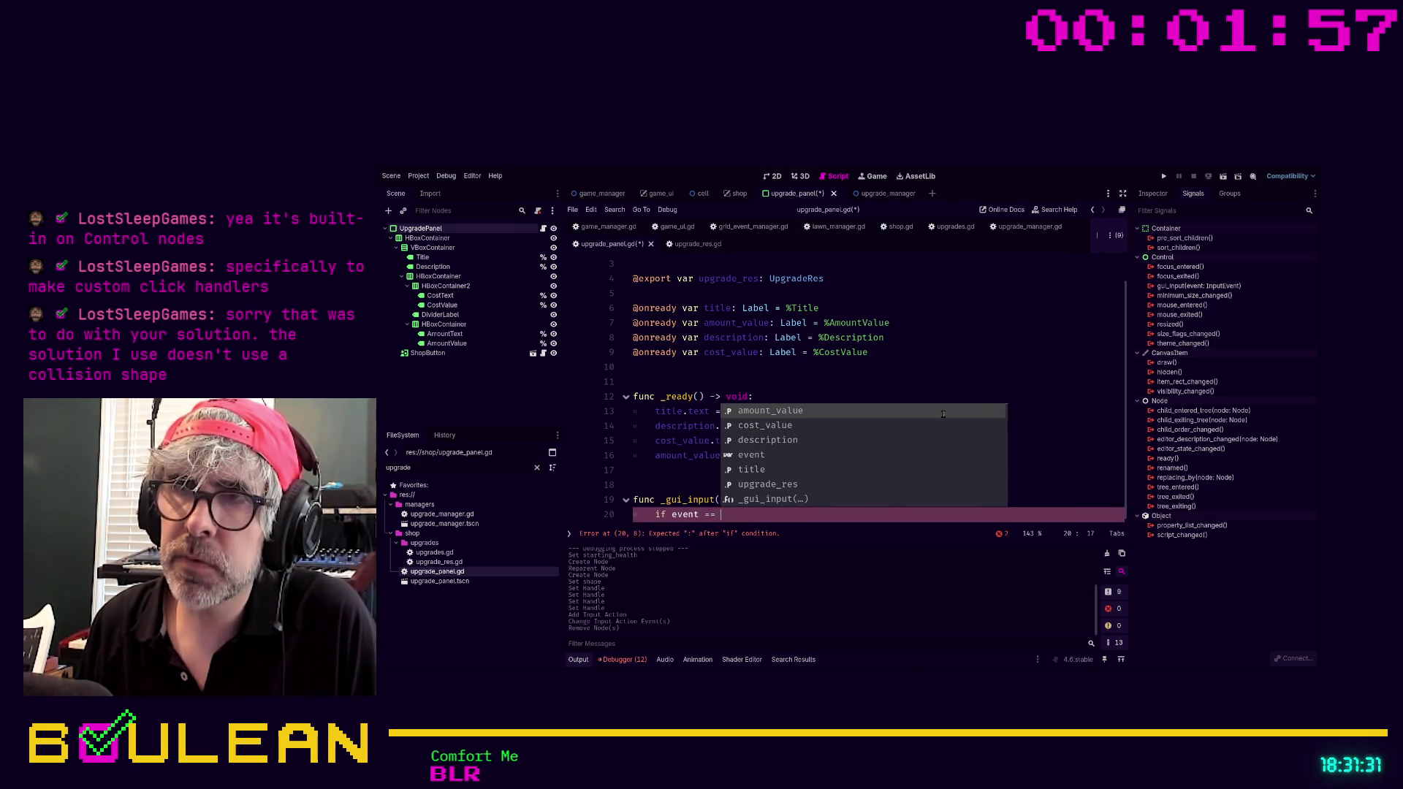
type("Inpu")
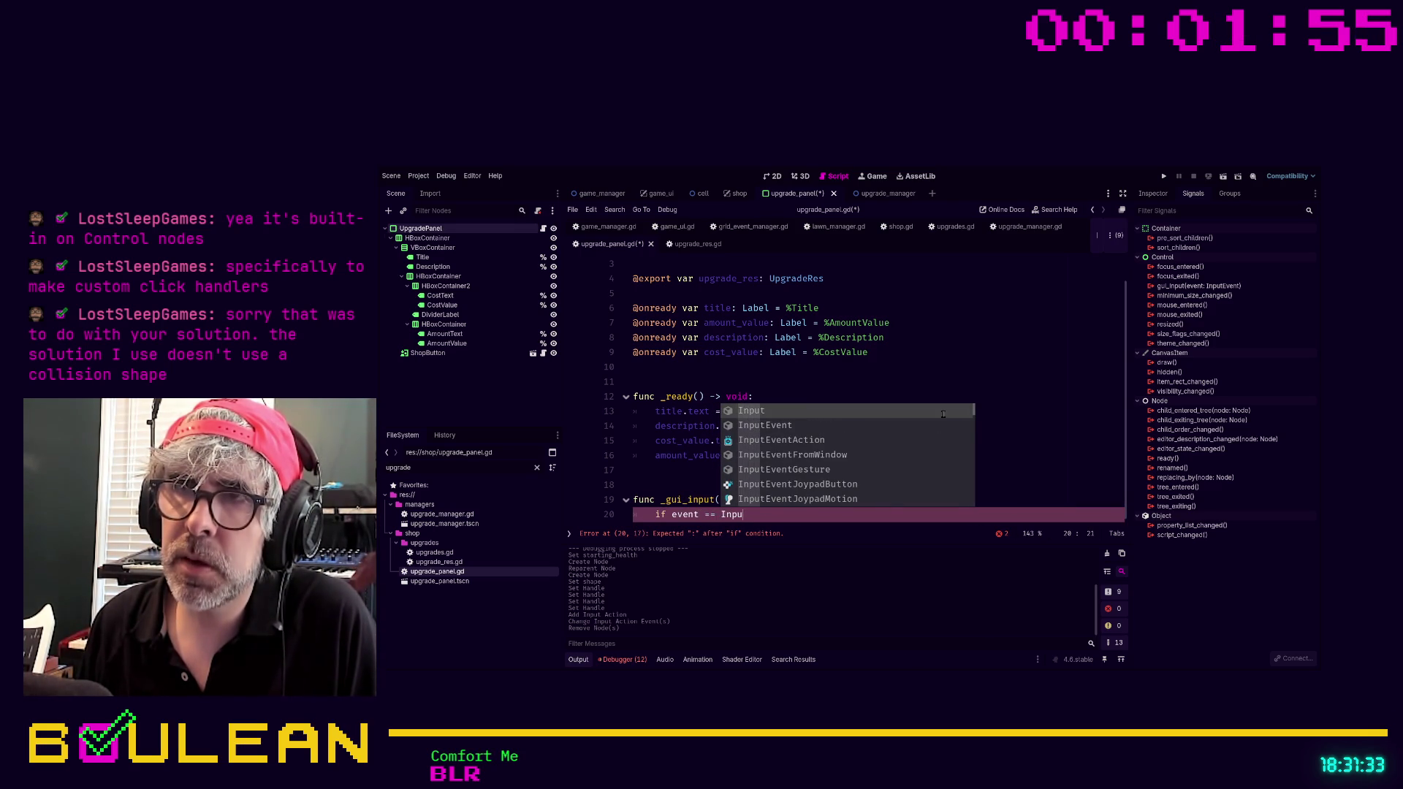
key("Down")
key("Down")
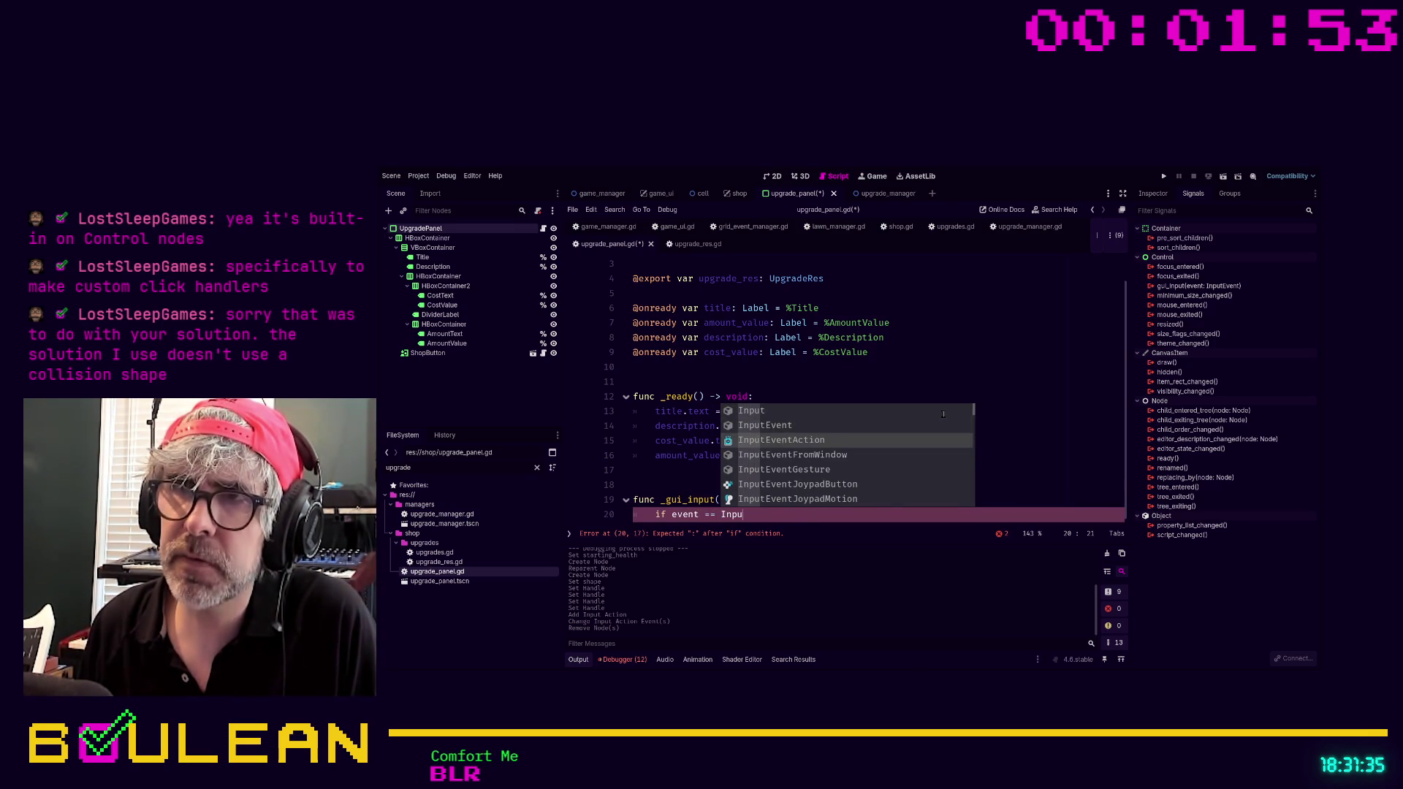
key("Return")
type(".")
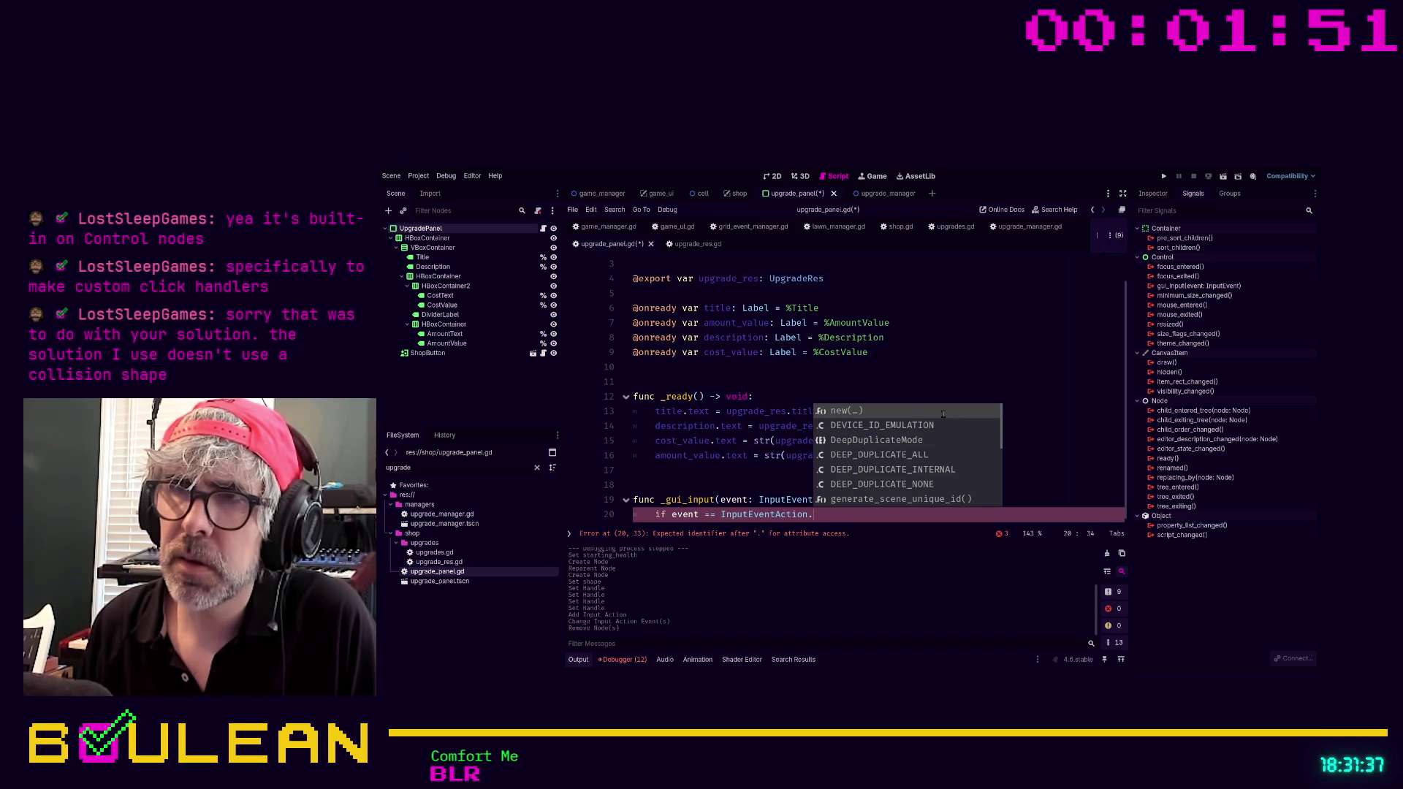
key("ctrl+z")
key("ctrl+z")
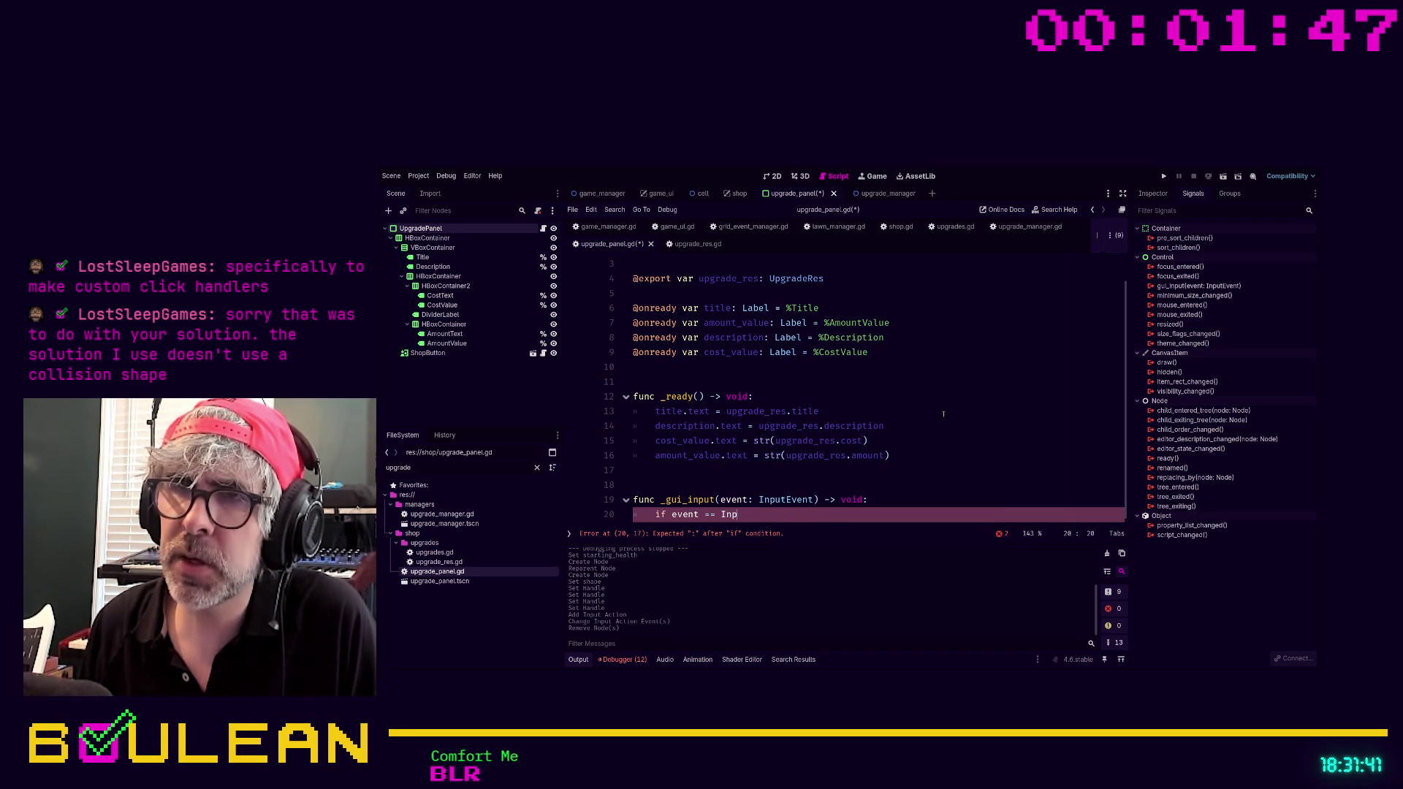
Try Input and InputEvent after the comparison, erase them, and open the _gui_input documentation.
key("BackSpace")
key("BackSpace")
type("I")
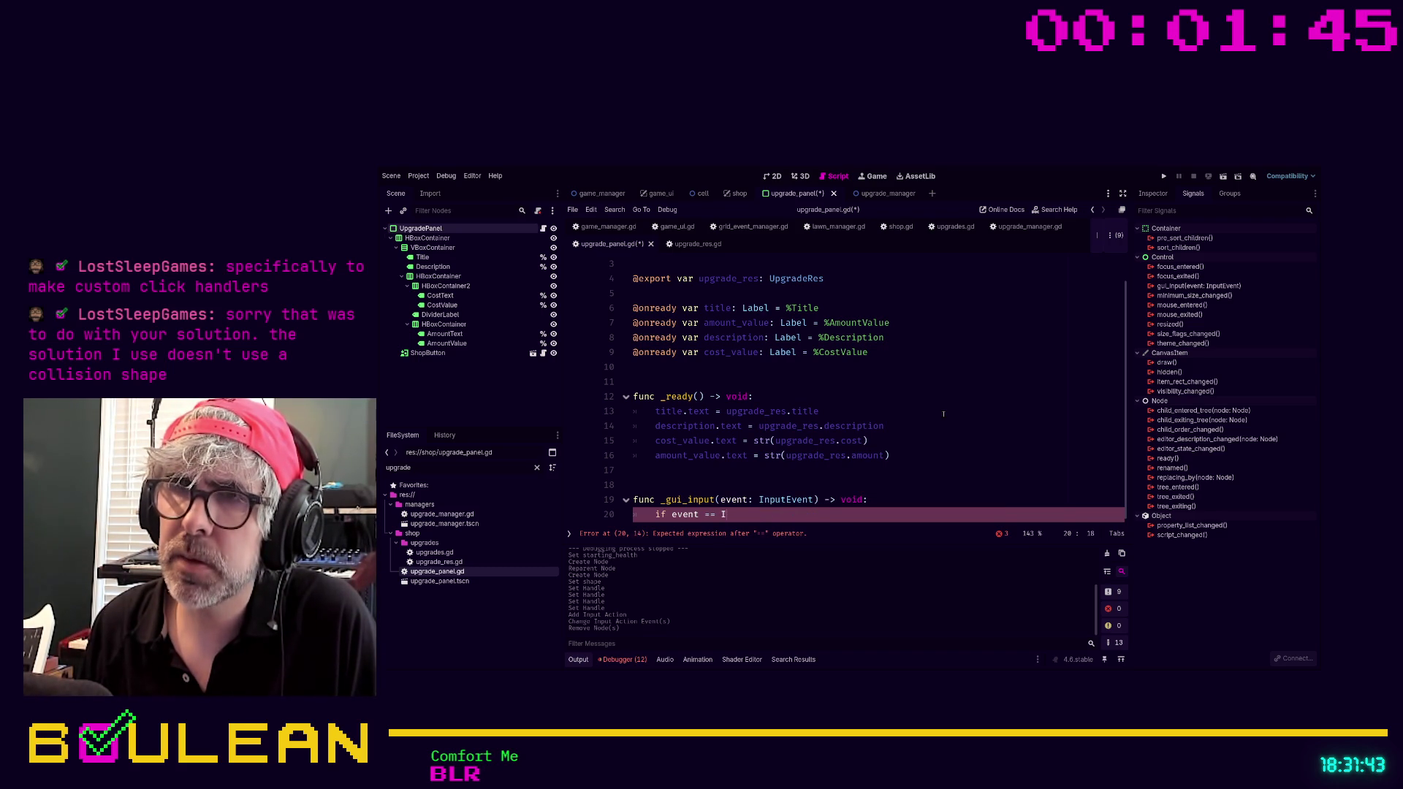
type("nput.")
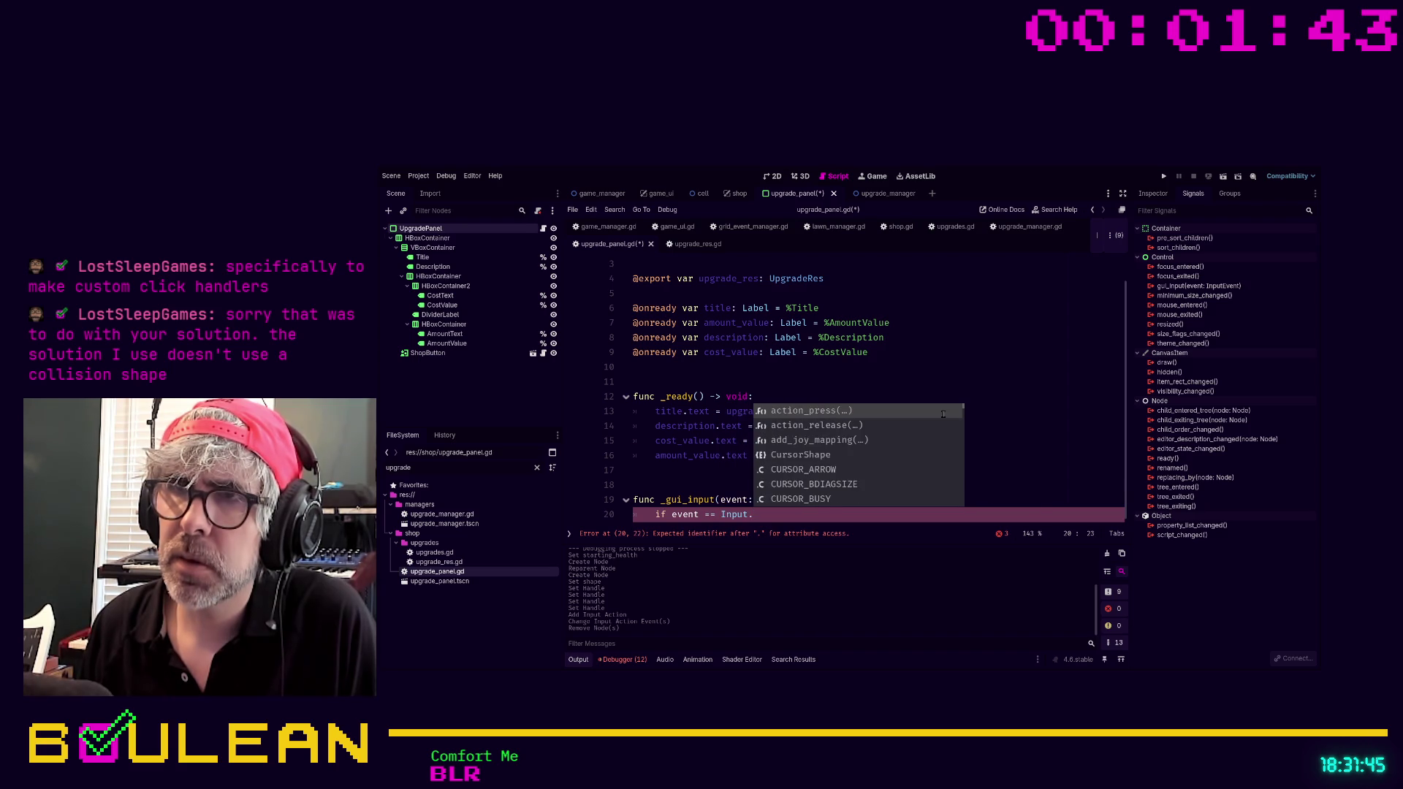
type("le")
key("BackSpace")
key("BackSpace")
key("BackSpace")
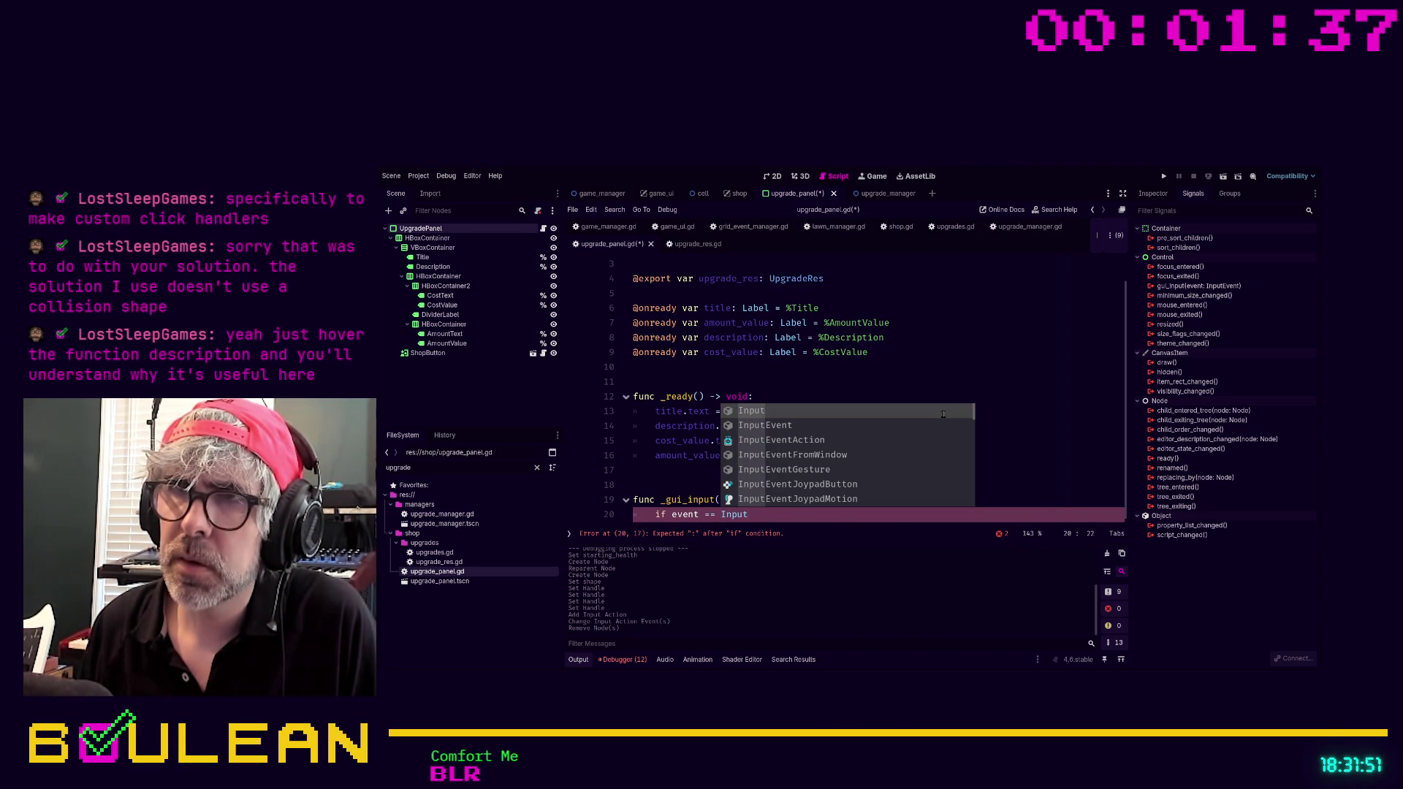
key("Down")
key("Return")
type(".")
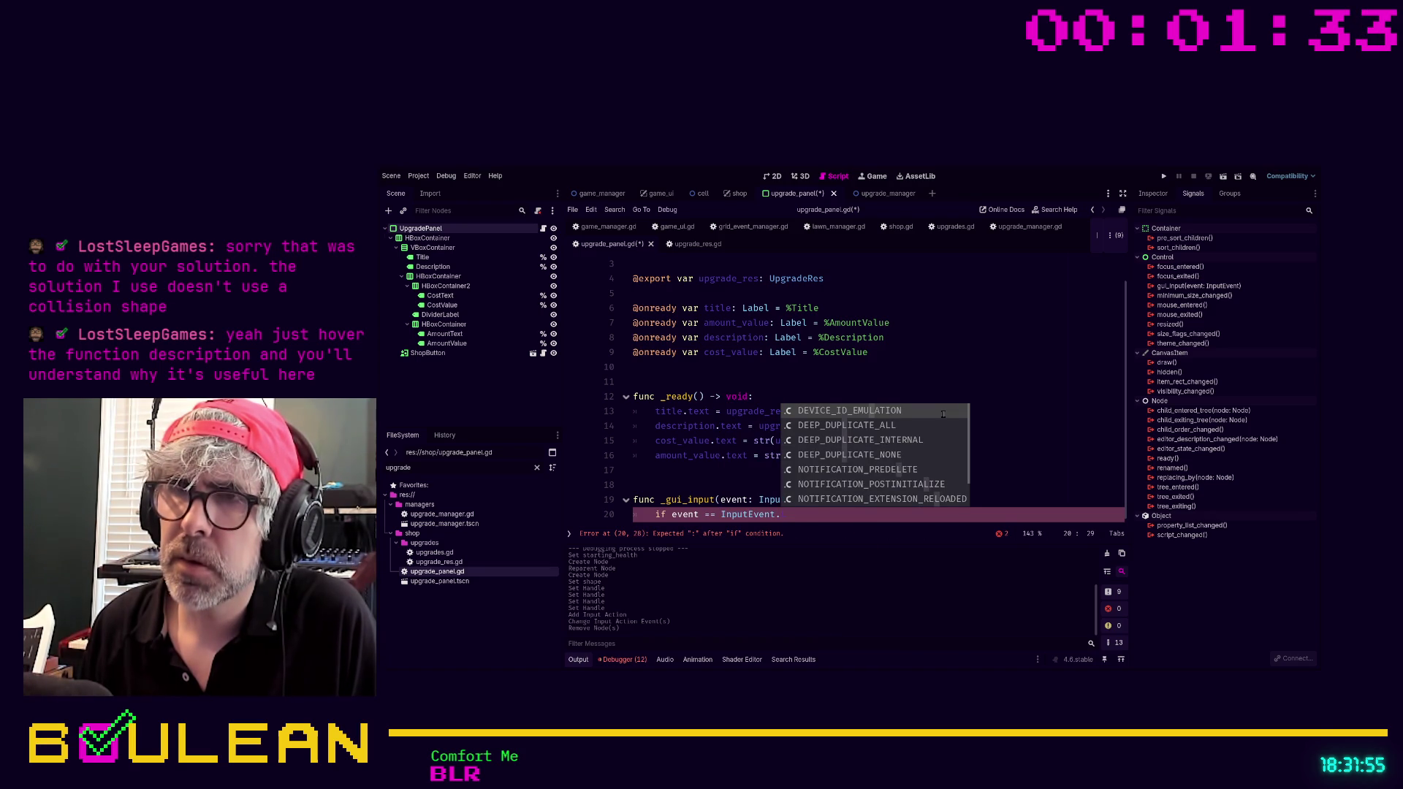
key("BackSpace")
key("BackSpace")
key("BackSpace")
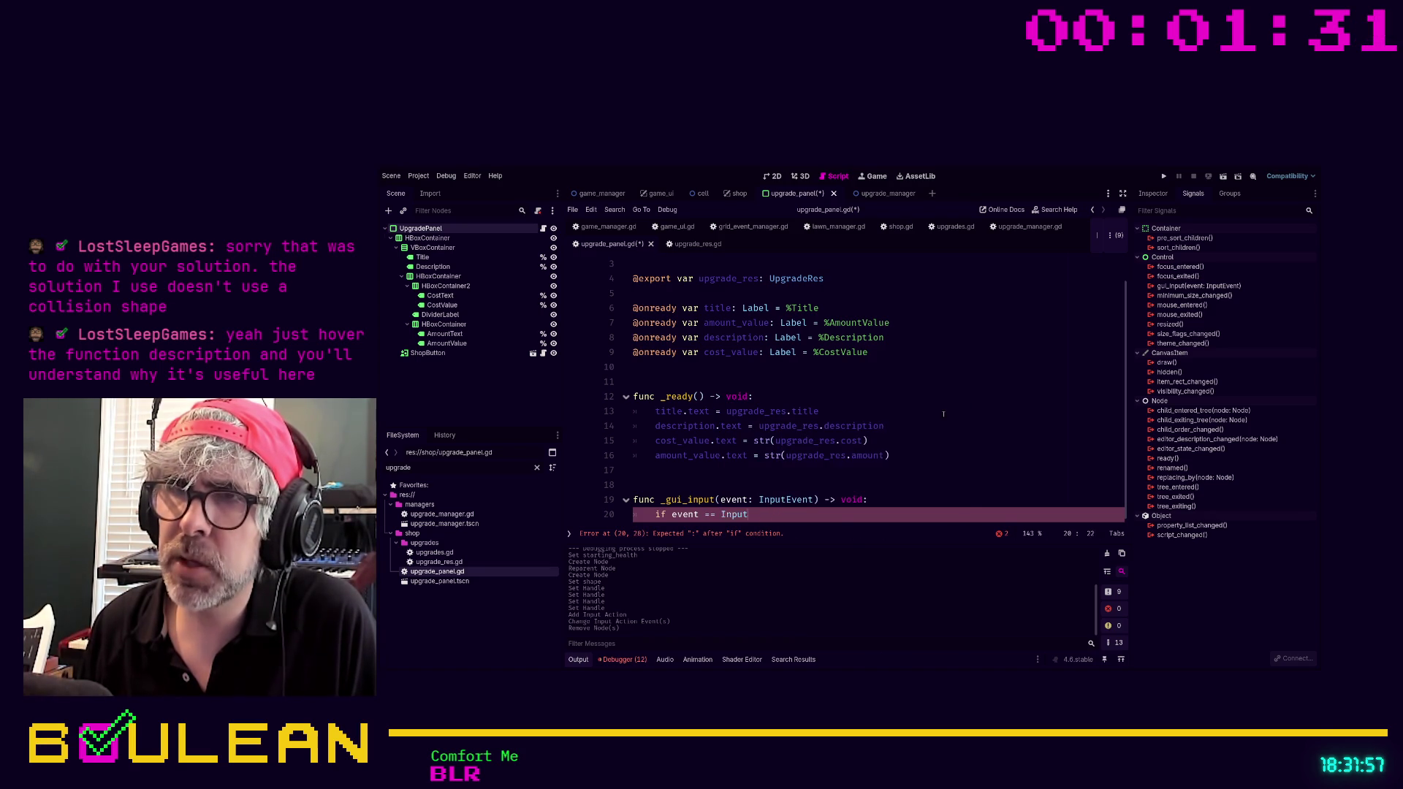
key("BackSpace")
key("BackSpace")
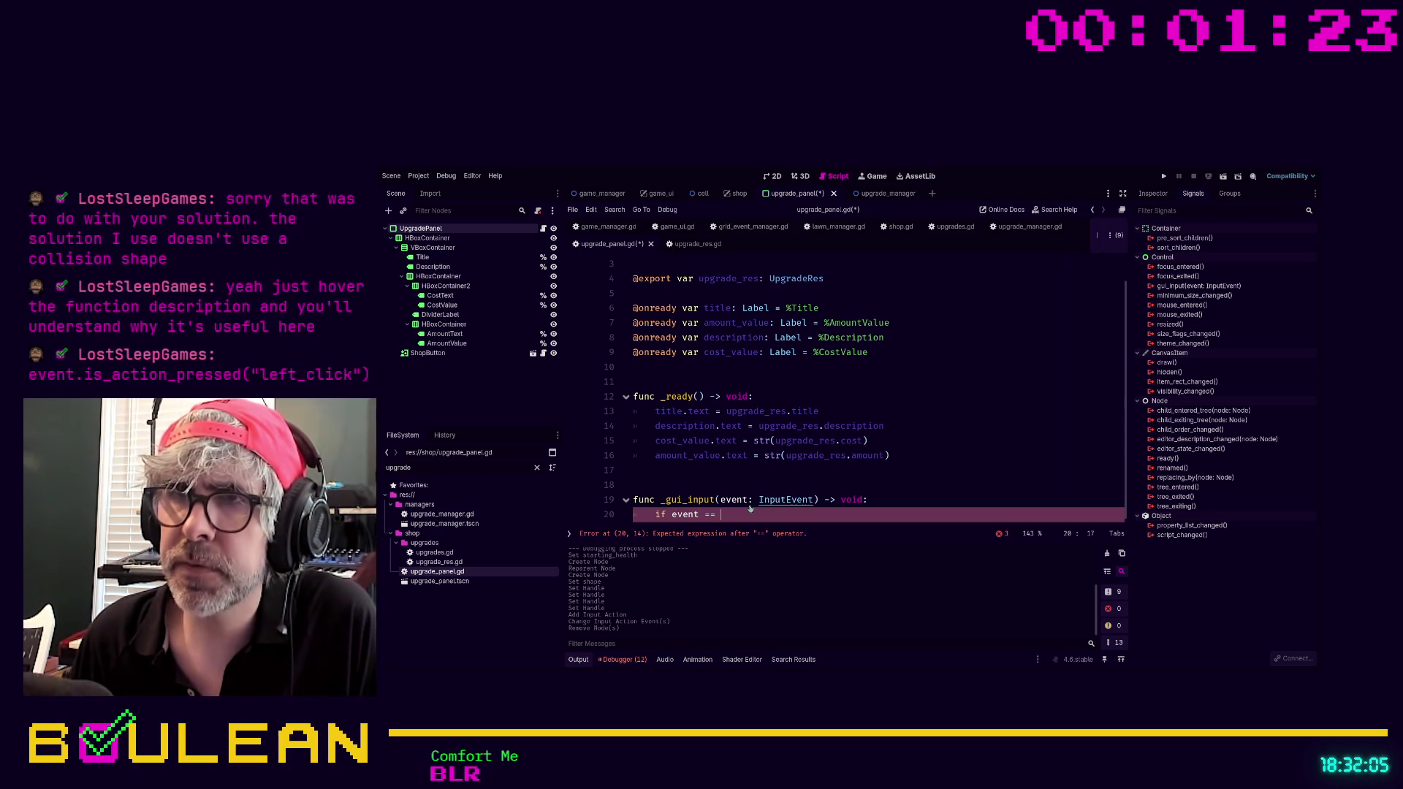
left_click(694, 500, "ctrl")
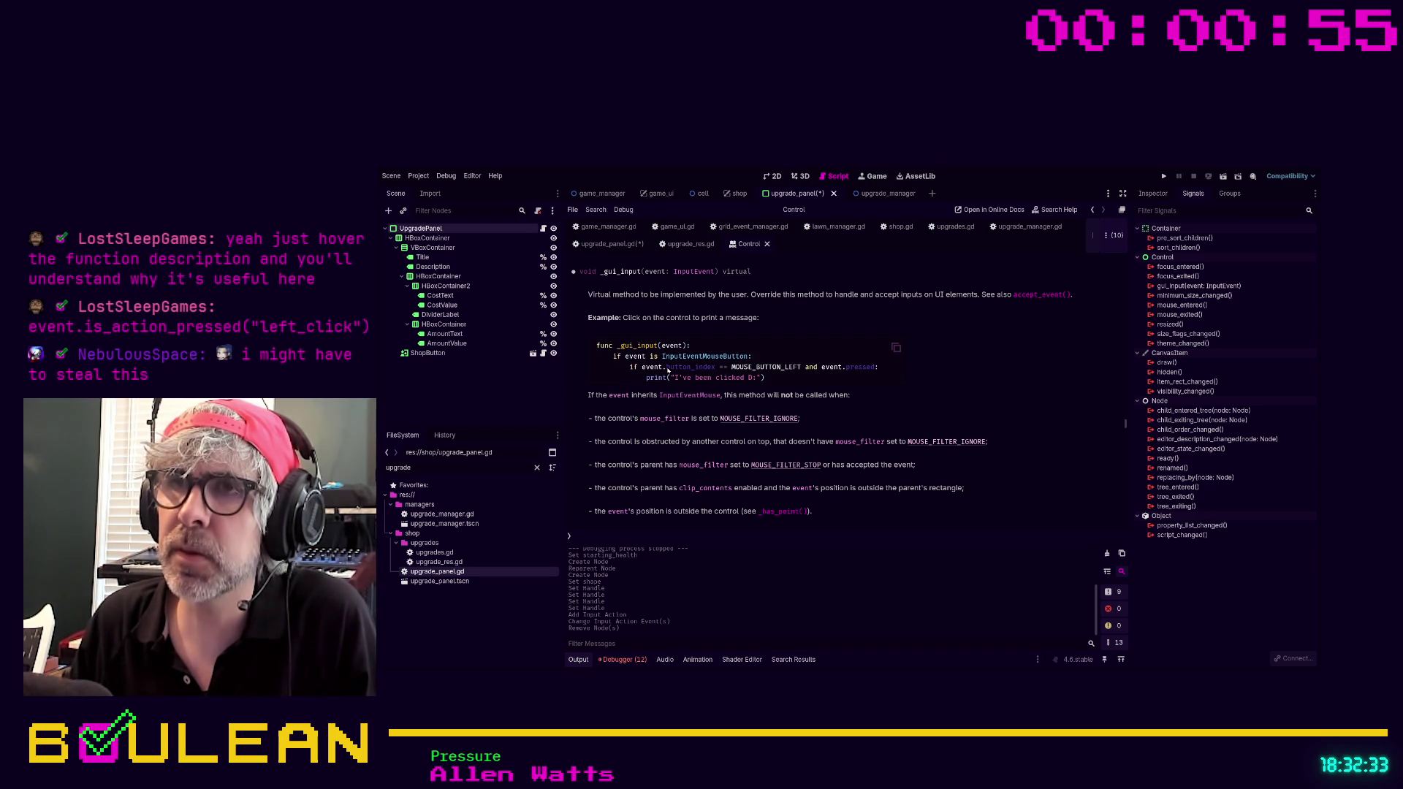
Read the Control docs' _gui_input left-click example using button_index, then return to upgrade_panel.gd.
left_click_drag(667, 369, 717, 368)
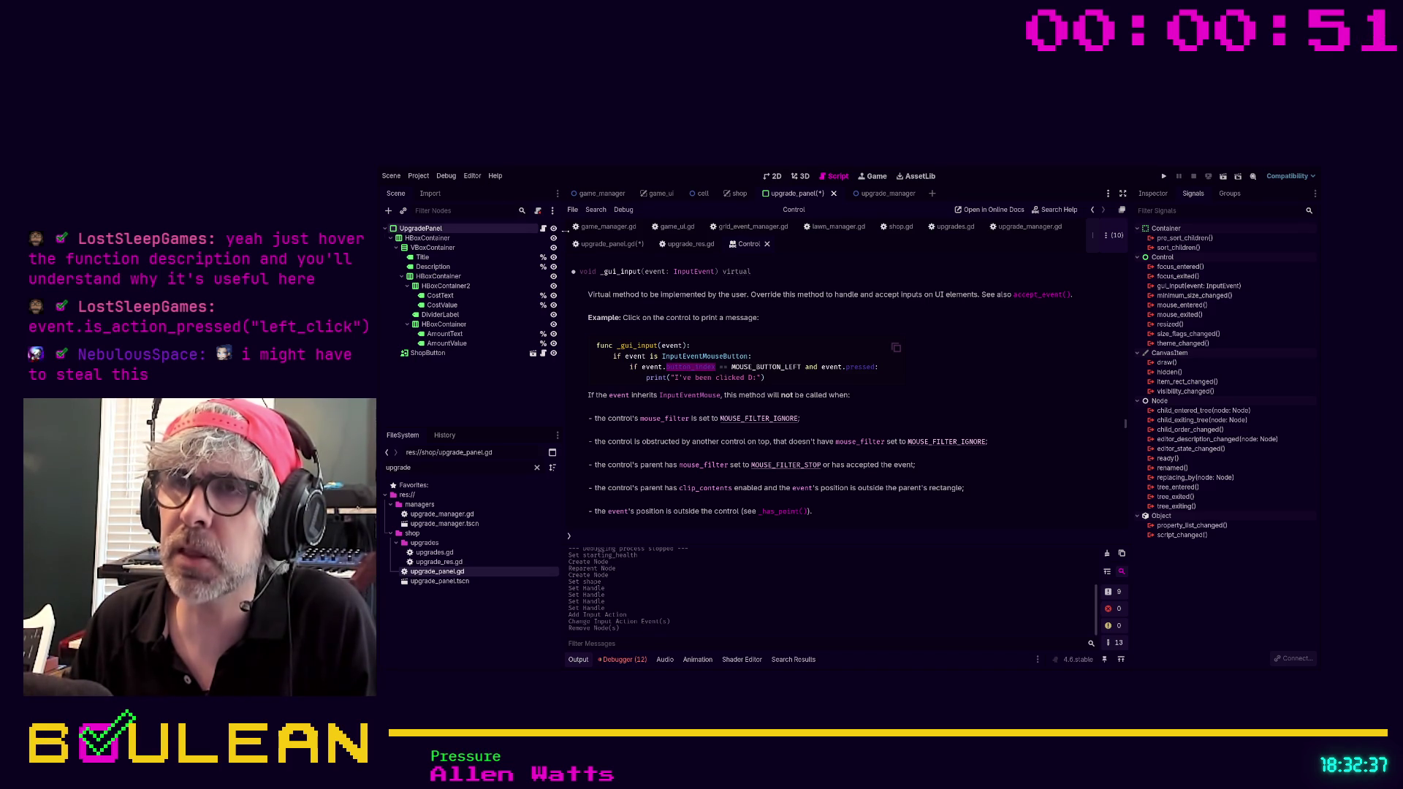
scroll(702, 345, "down", 1)
scroll(709, 349, "down", 1)
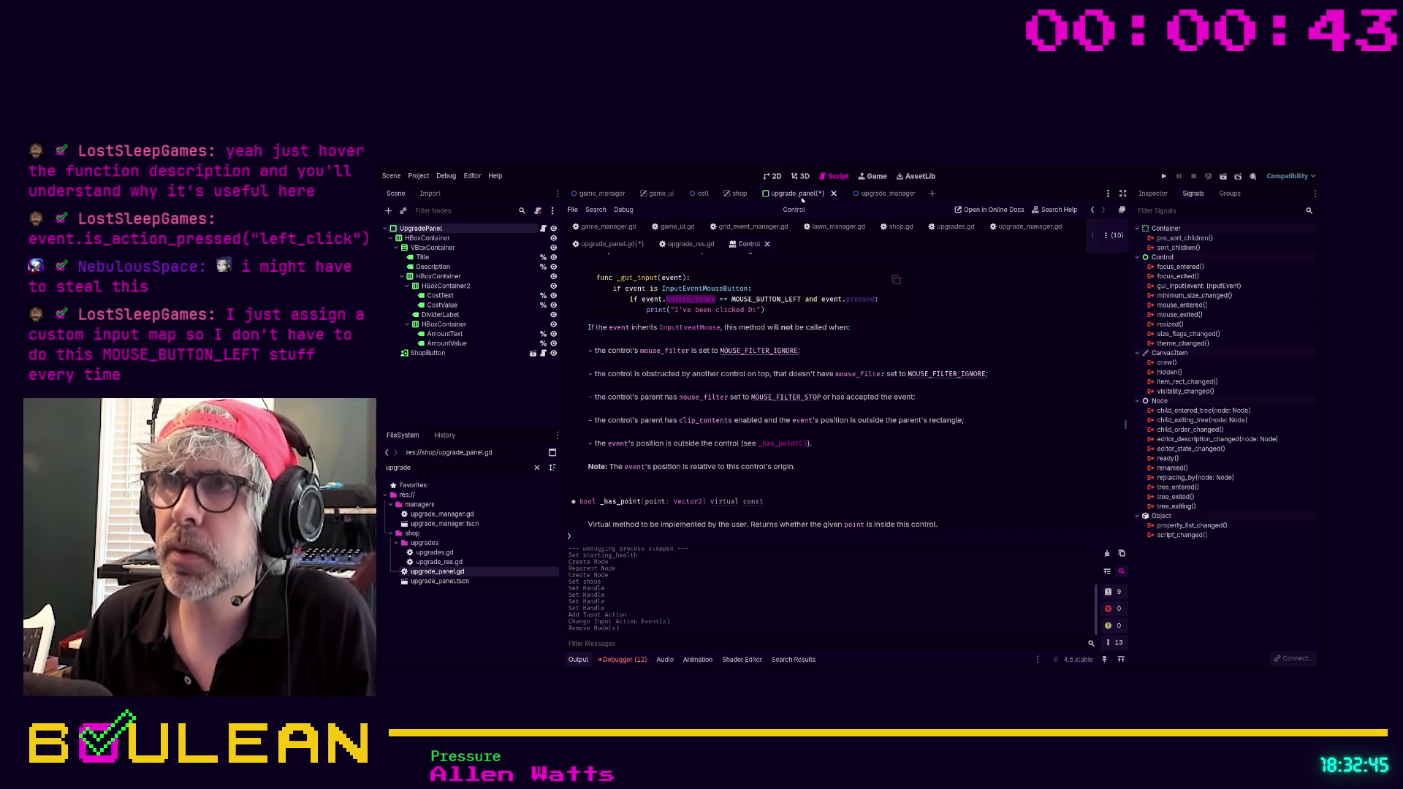
left_click(618, 245)
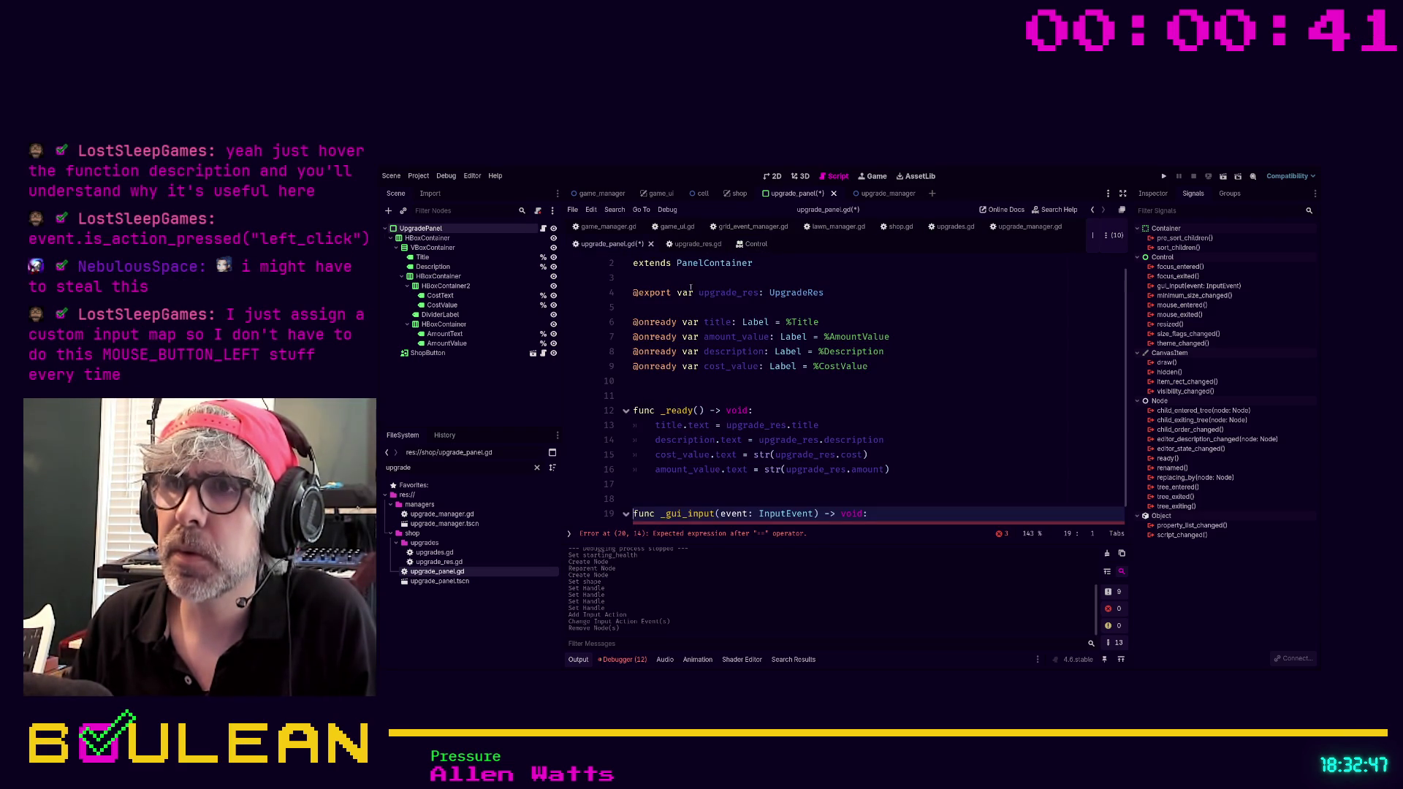
Replace the '==' on line 20 with InputEventMouseButton and end the line with a colon.
scroll(731, 501, "down", 1)
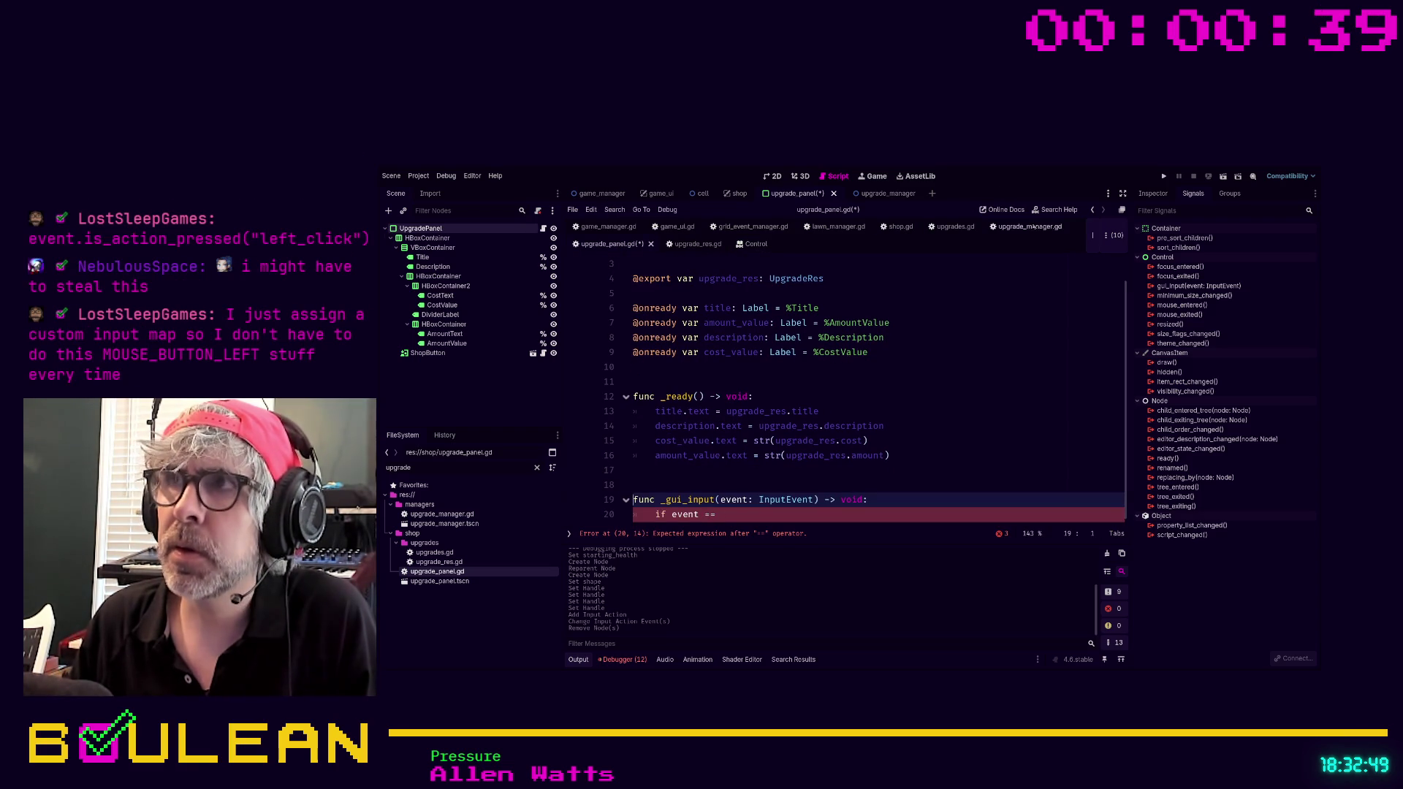
left_click(756, 244)
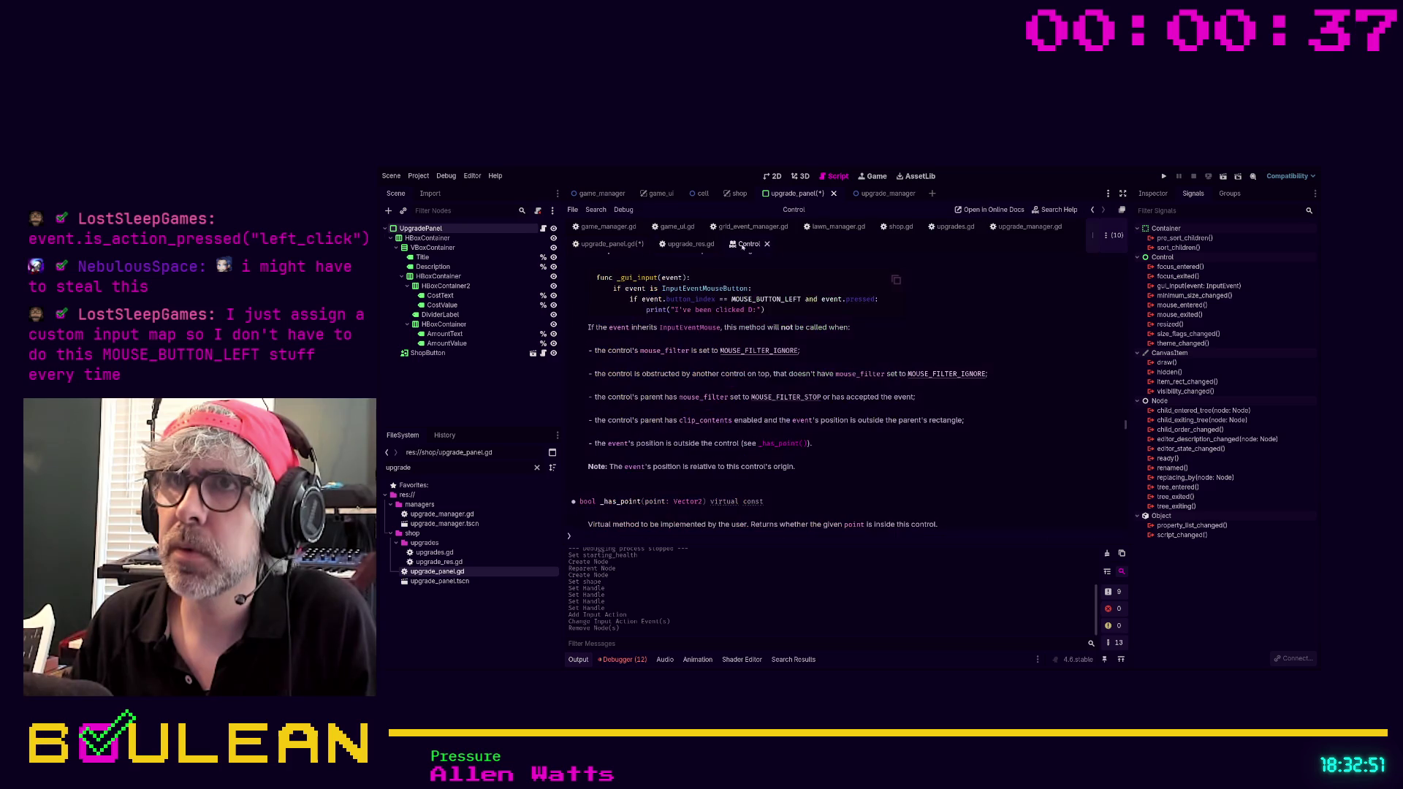
left_click(610, 246)
left_click(738, 517)
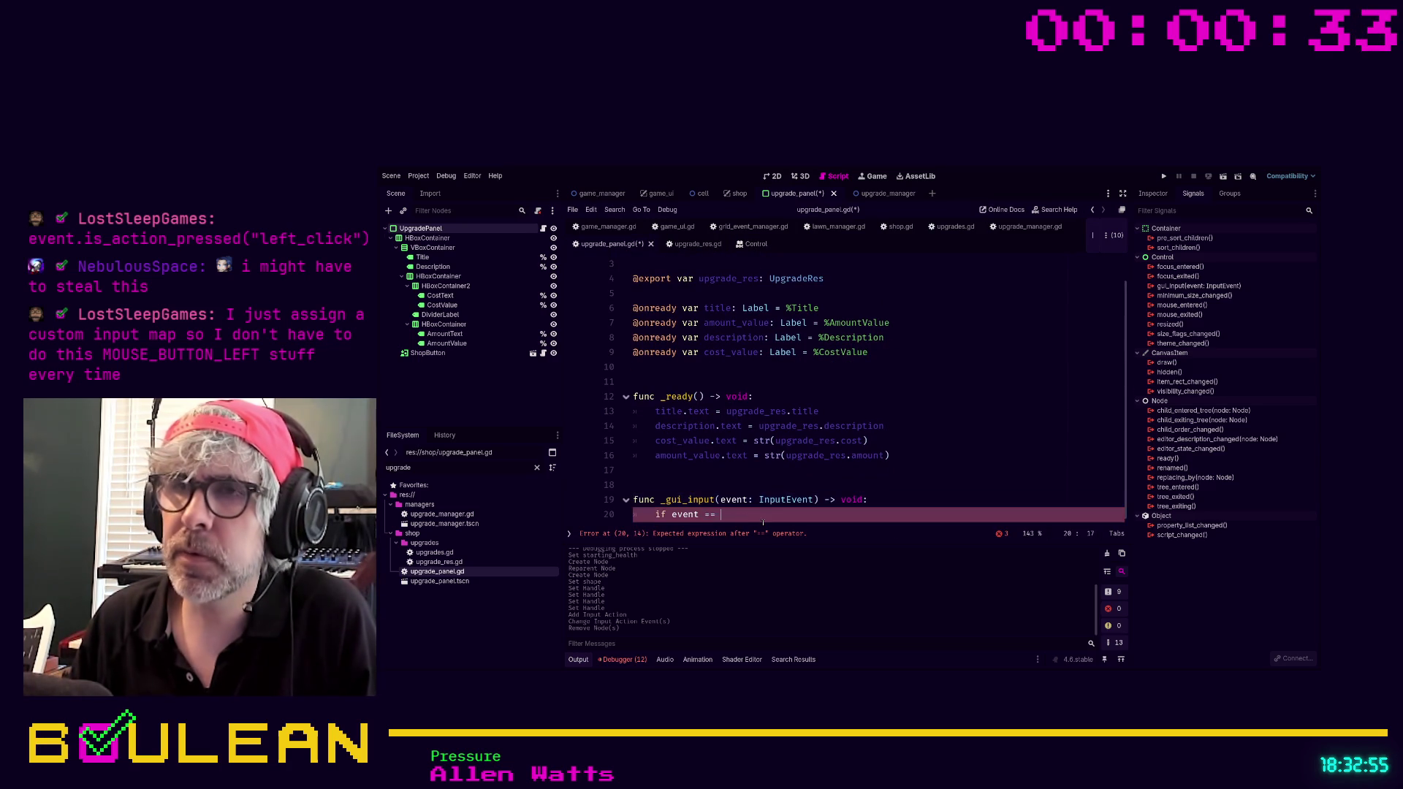
key("BackSpace")
key("BackSpace")
key("BackSpace")
type("Inp")
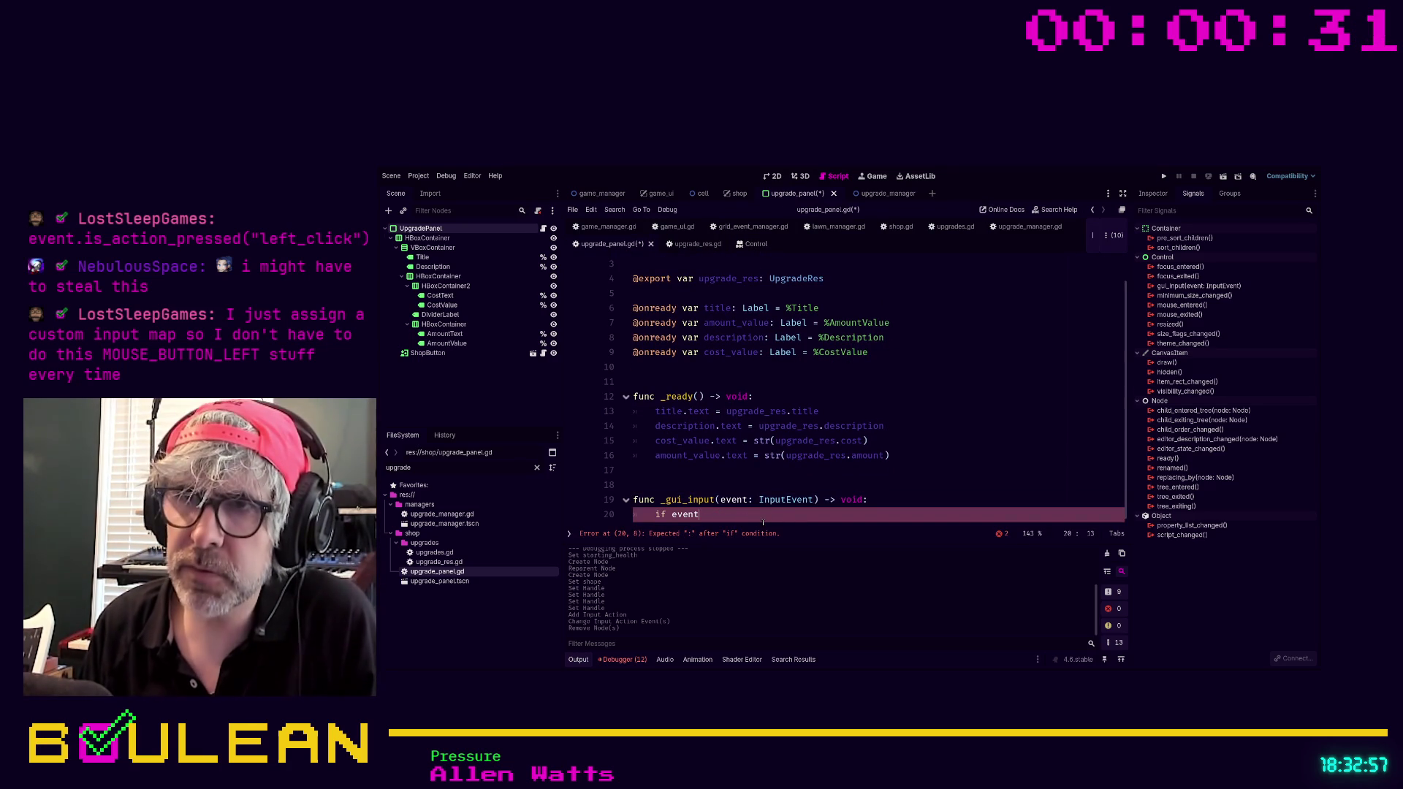
type("ut")
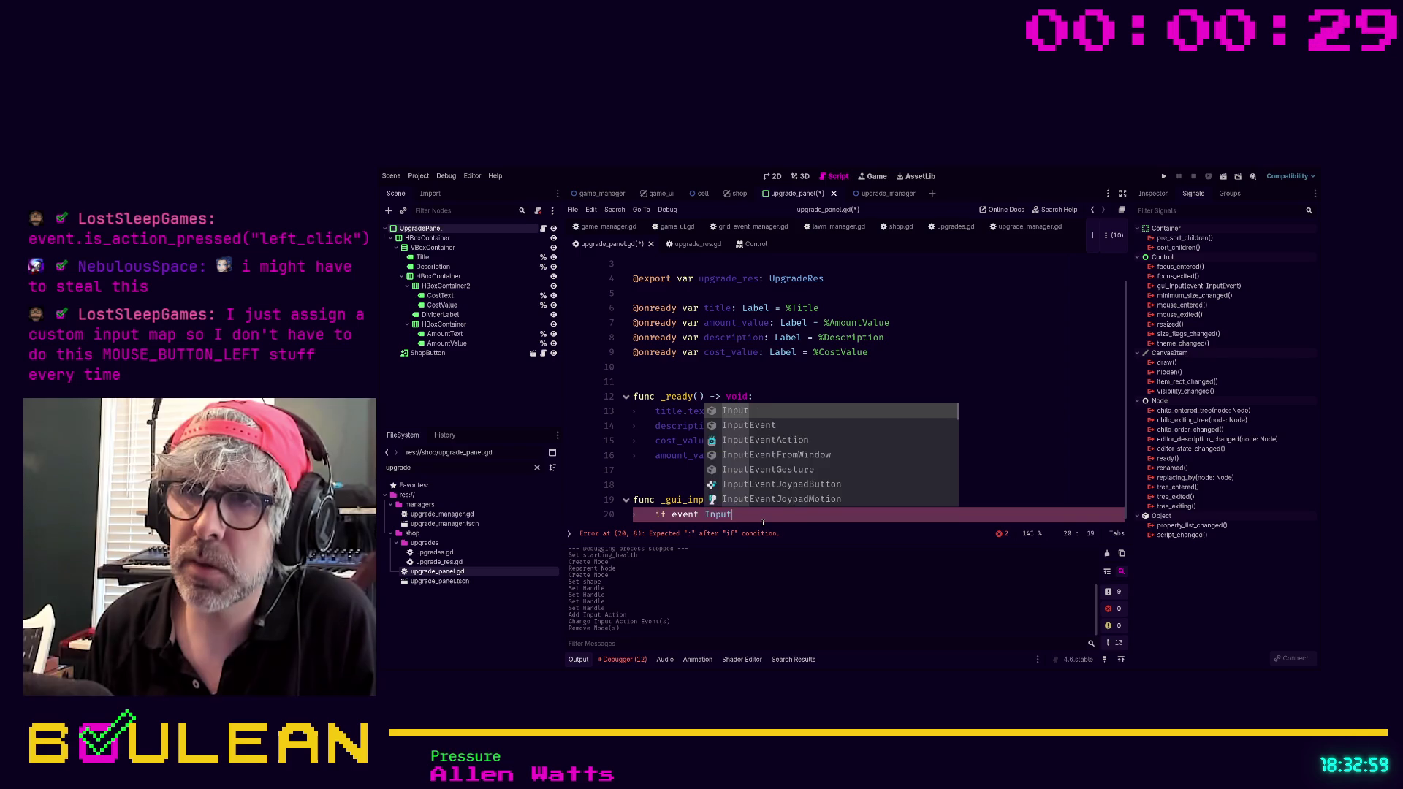
type("EventMou")
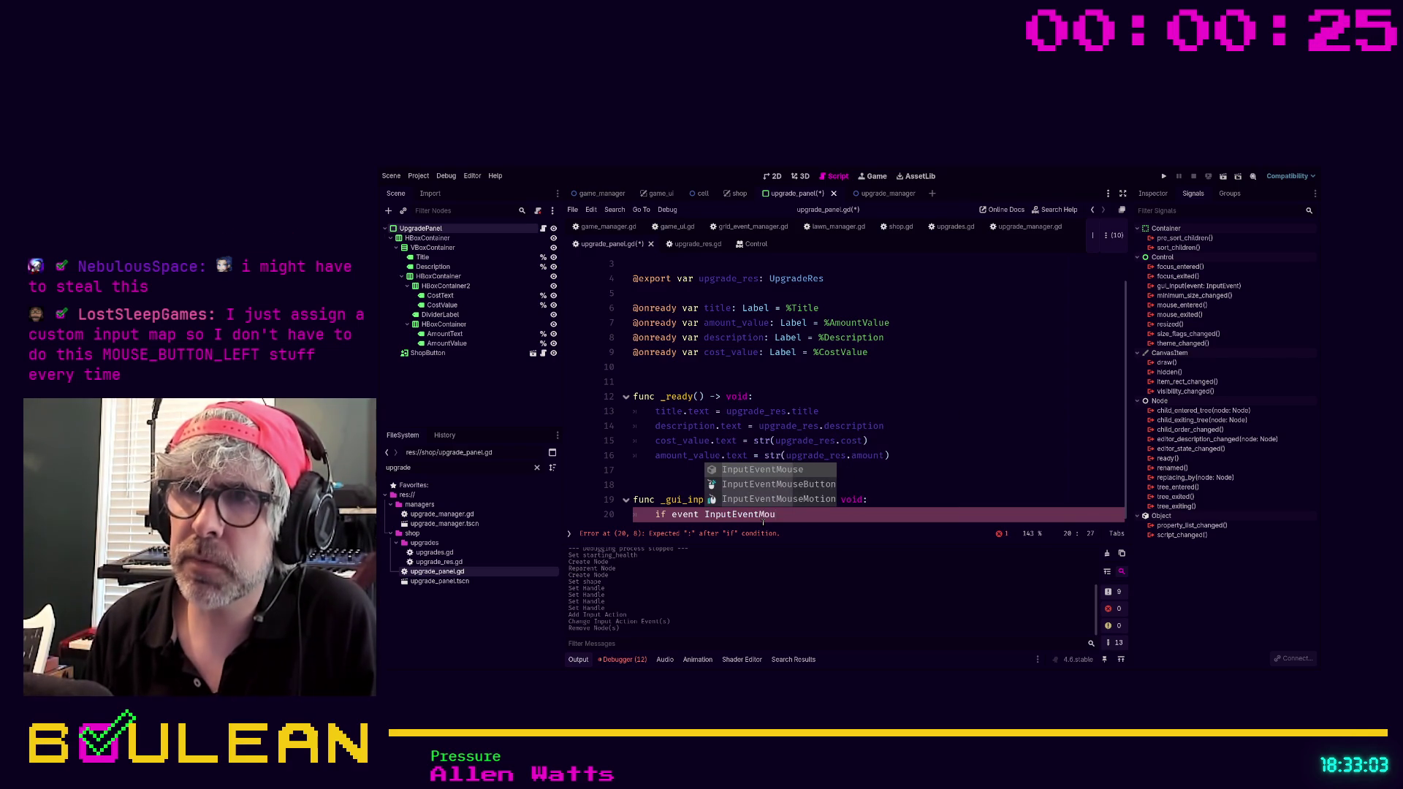
key("Down")
key("Return")
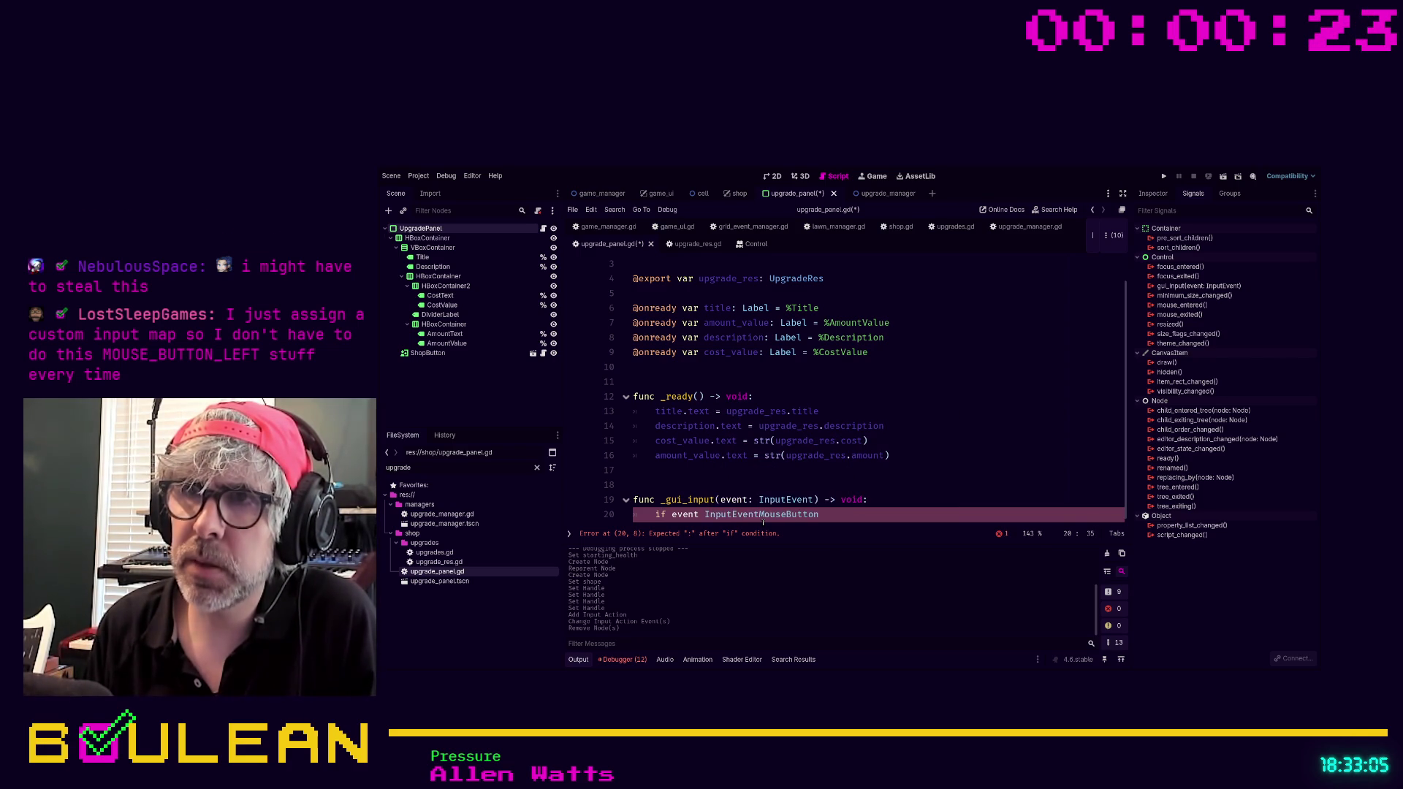
type(":")
Start a nested 'if event == Input.' check on line 21.
key("Return")
type("if e")
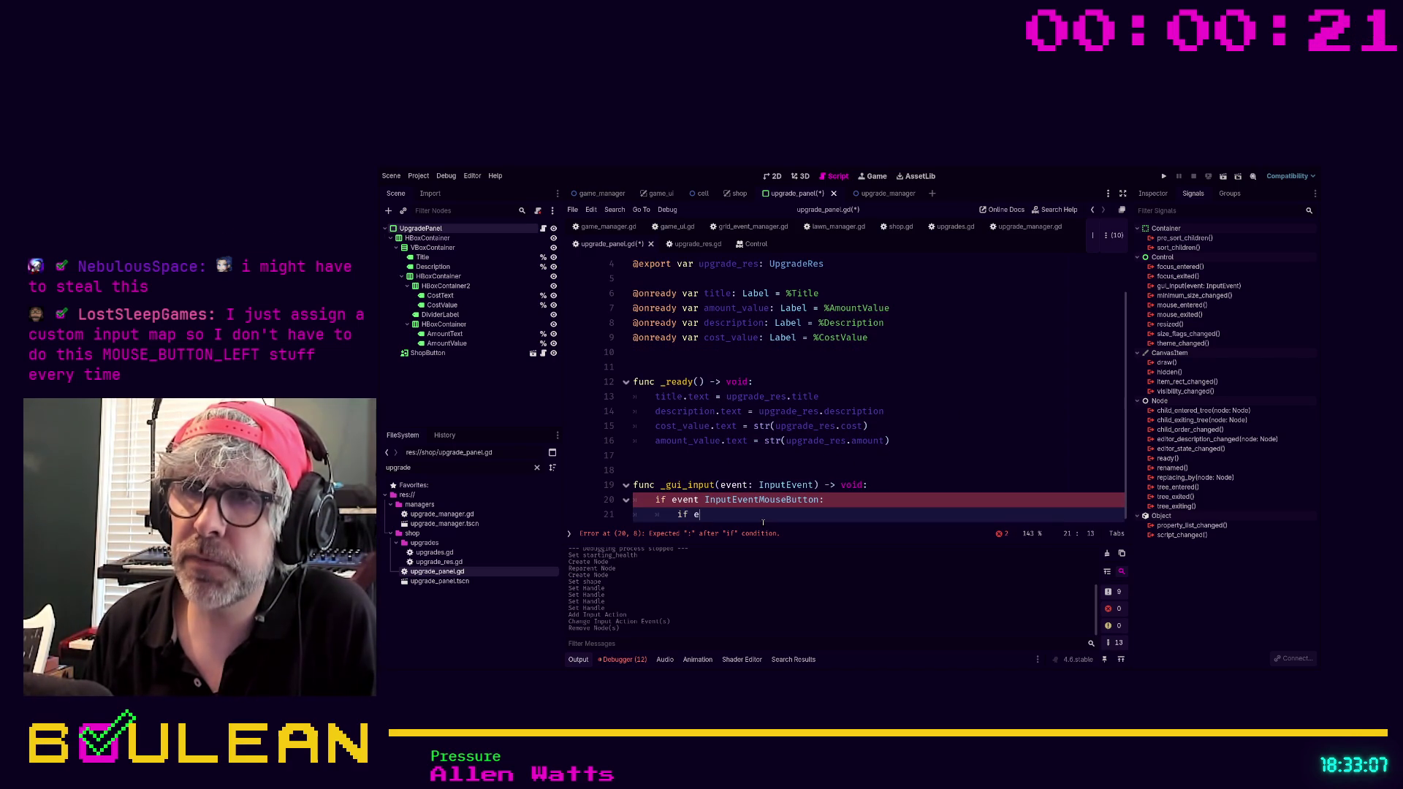
type("vent")
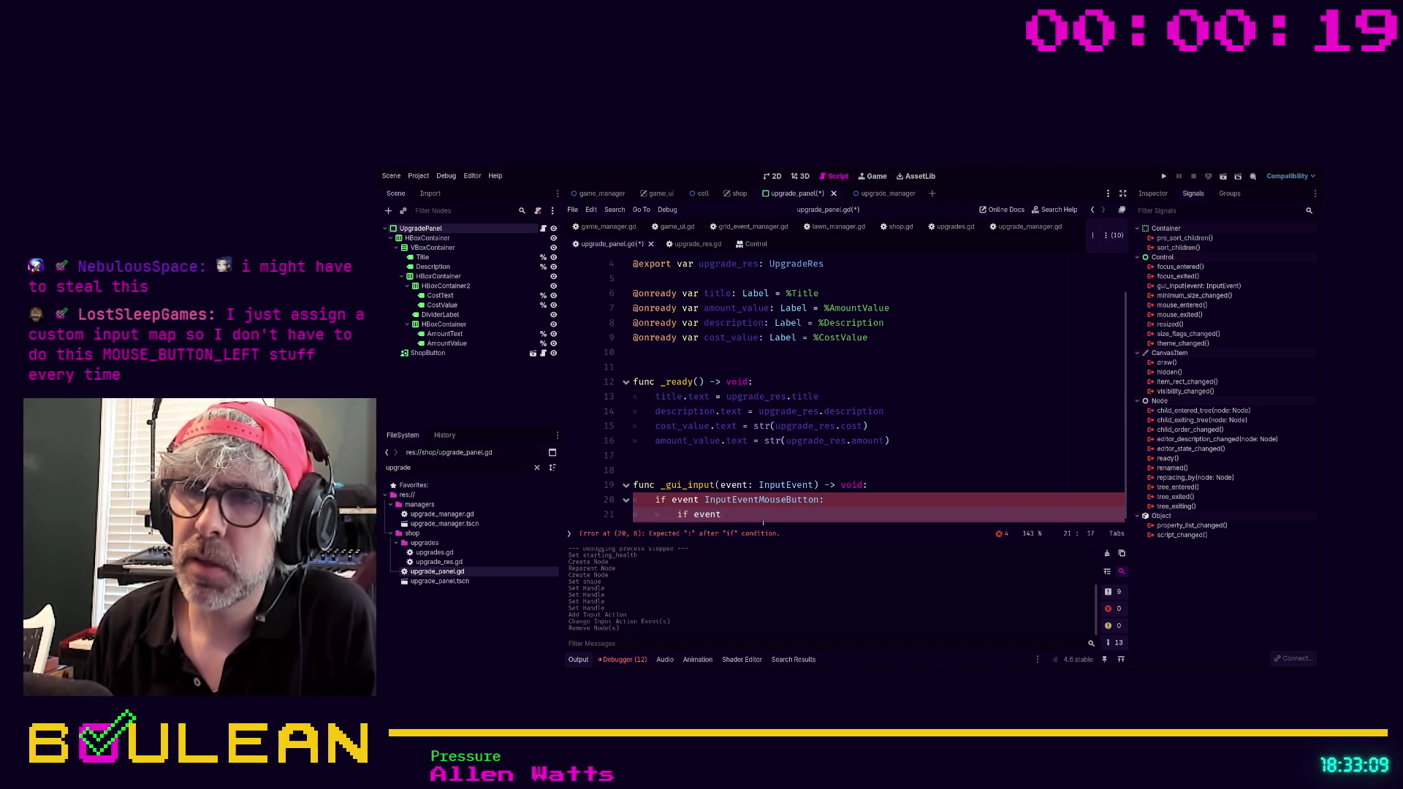
type(" == I")
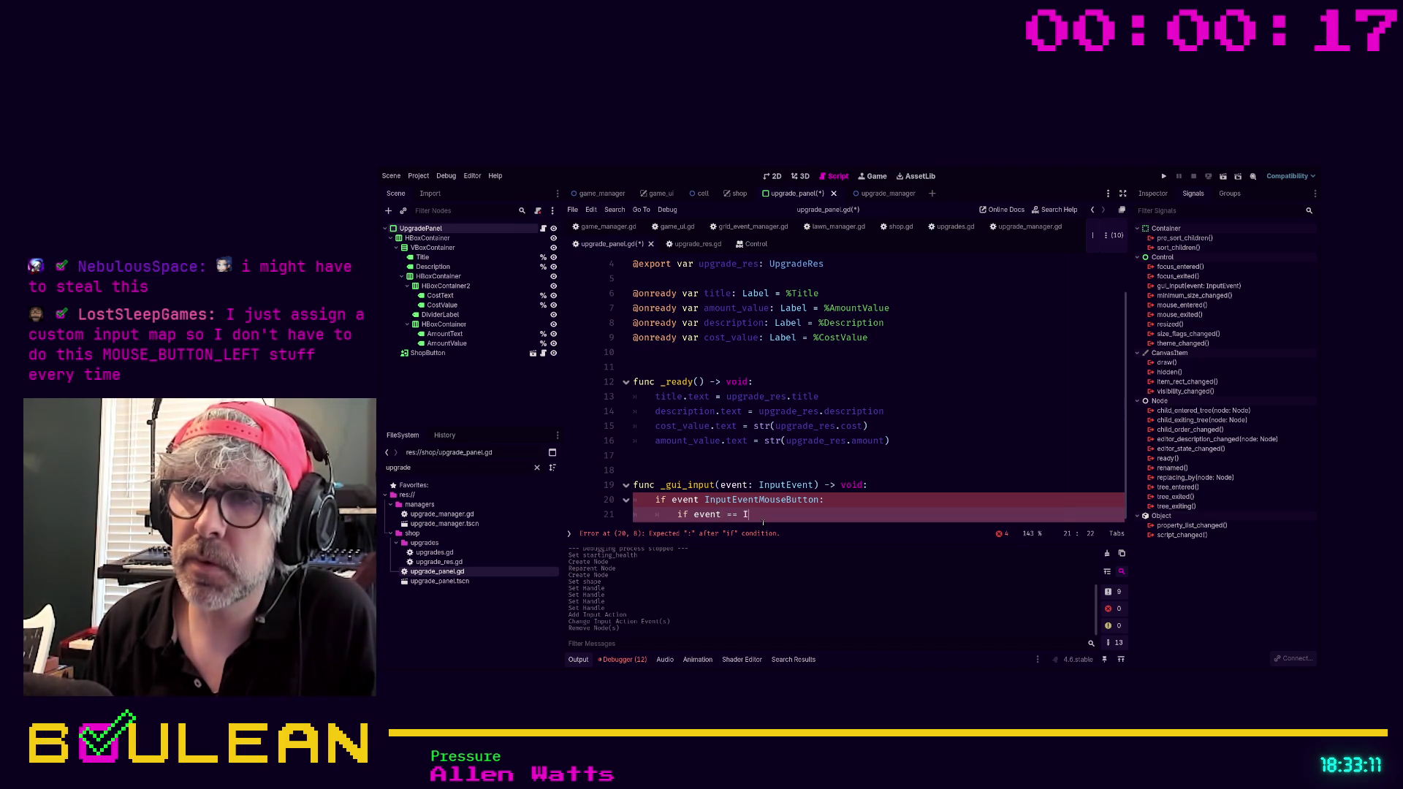
type("p")
key("BackSpace")
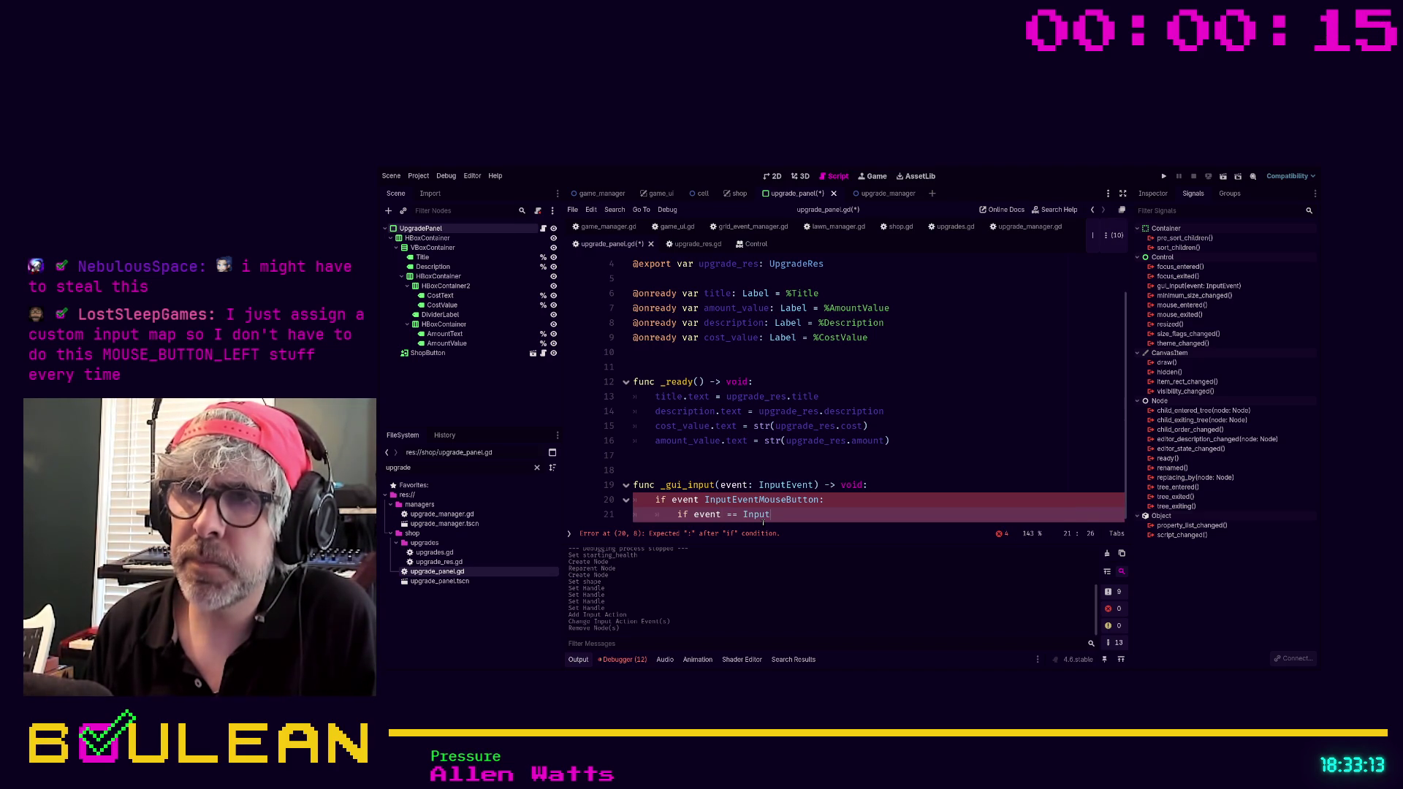
type(".")
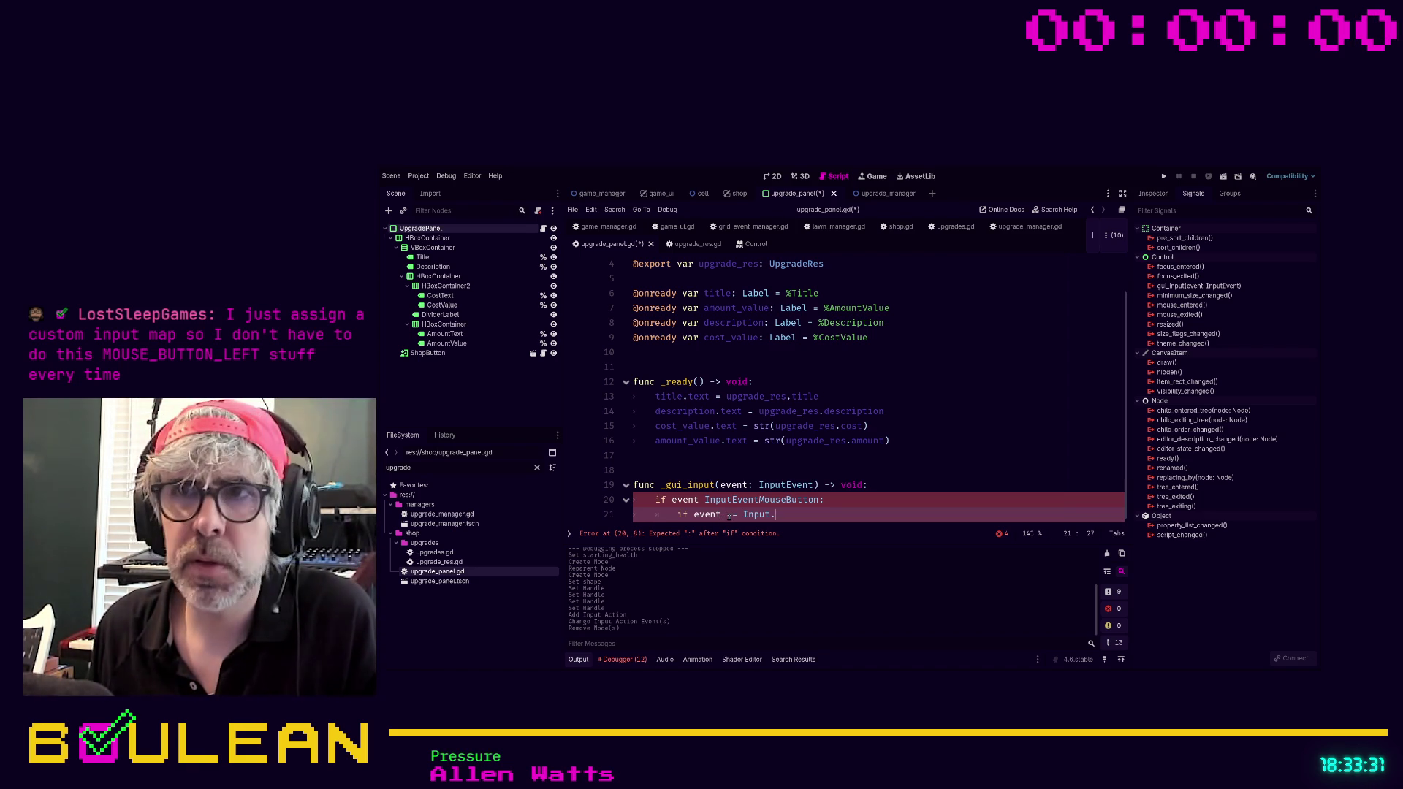
left_click(776, 514, "shift")
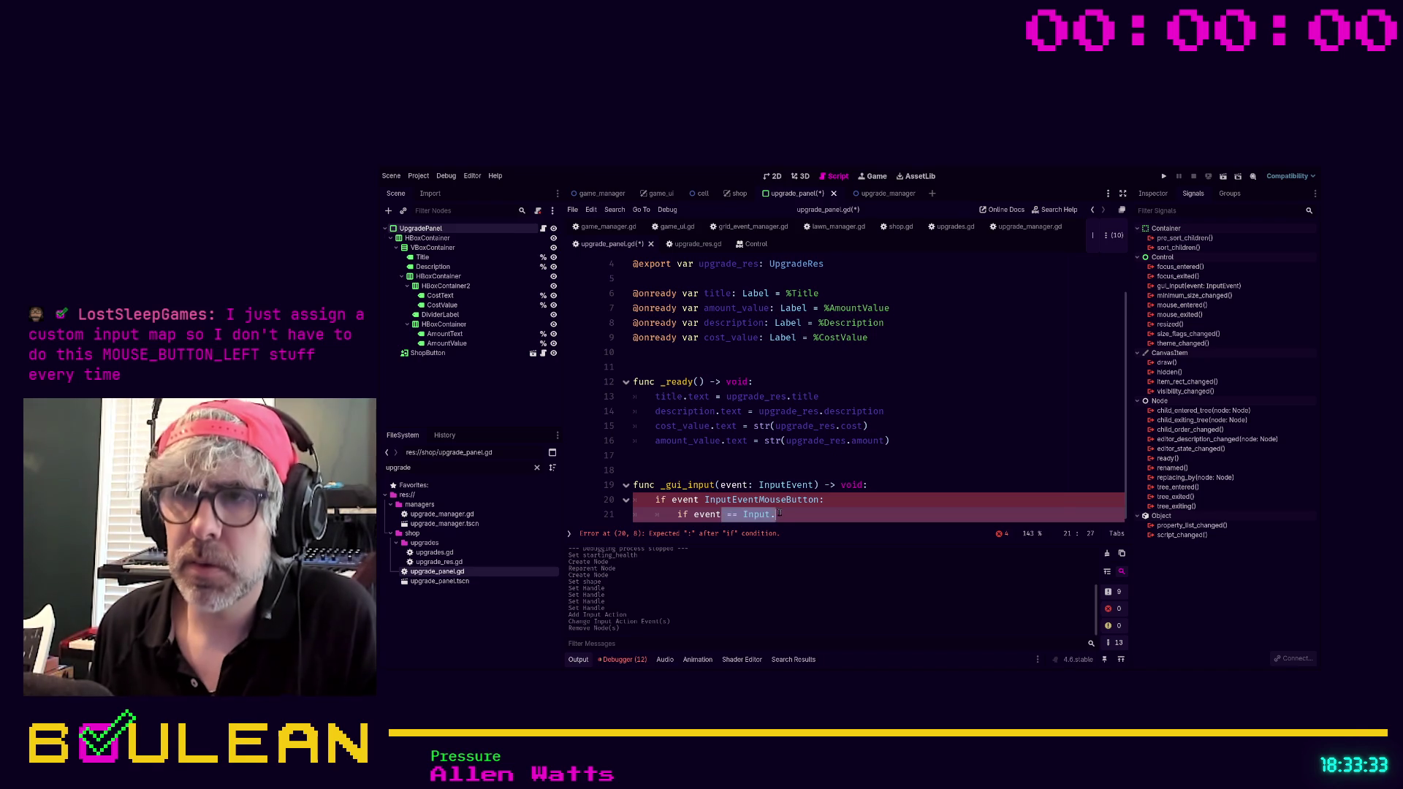
Clear the unfinished line 21 and make line 20 read 'if event is InputEventMouseButton:'.
type(".")
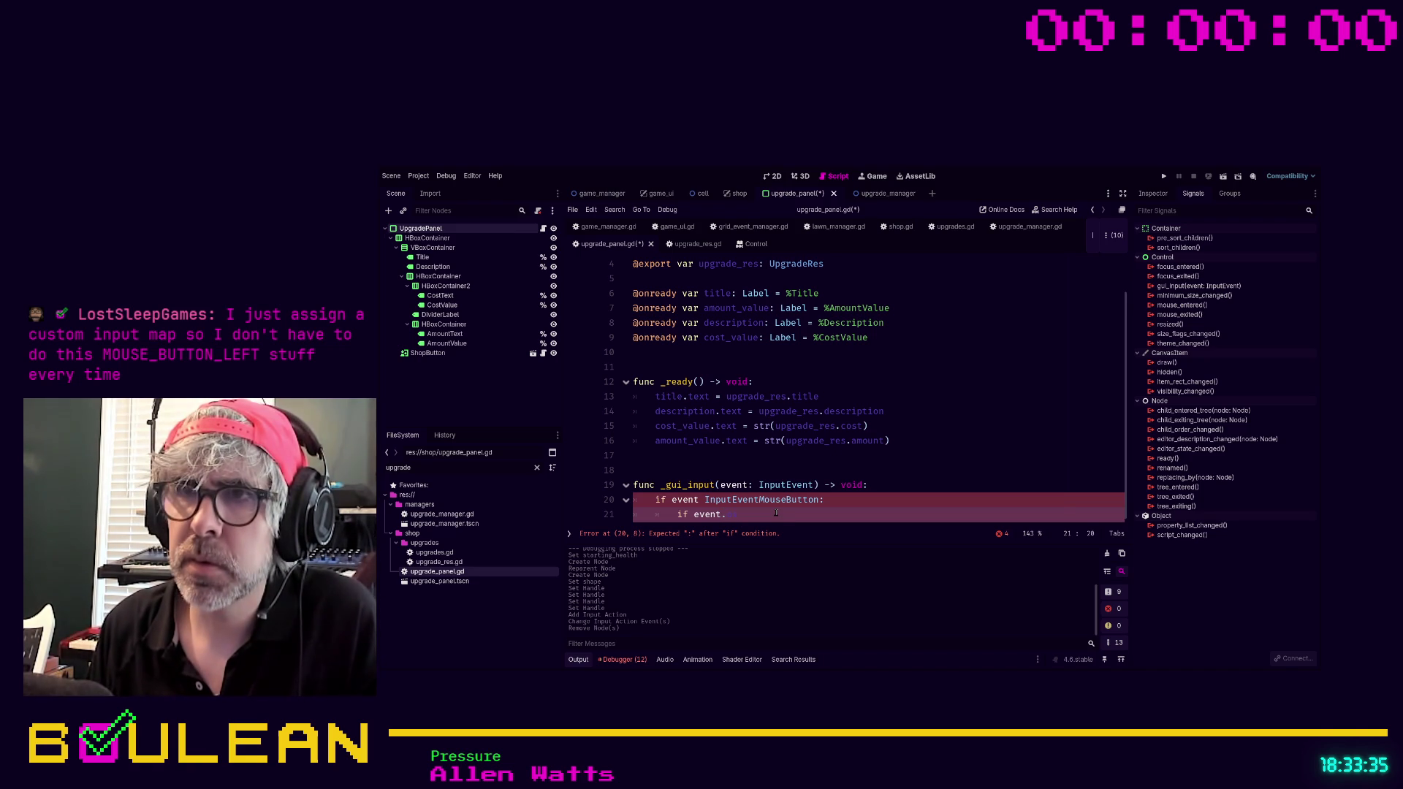
key("BackSpace")
key("BackSpace")
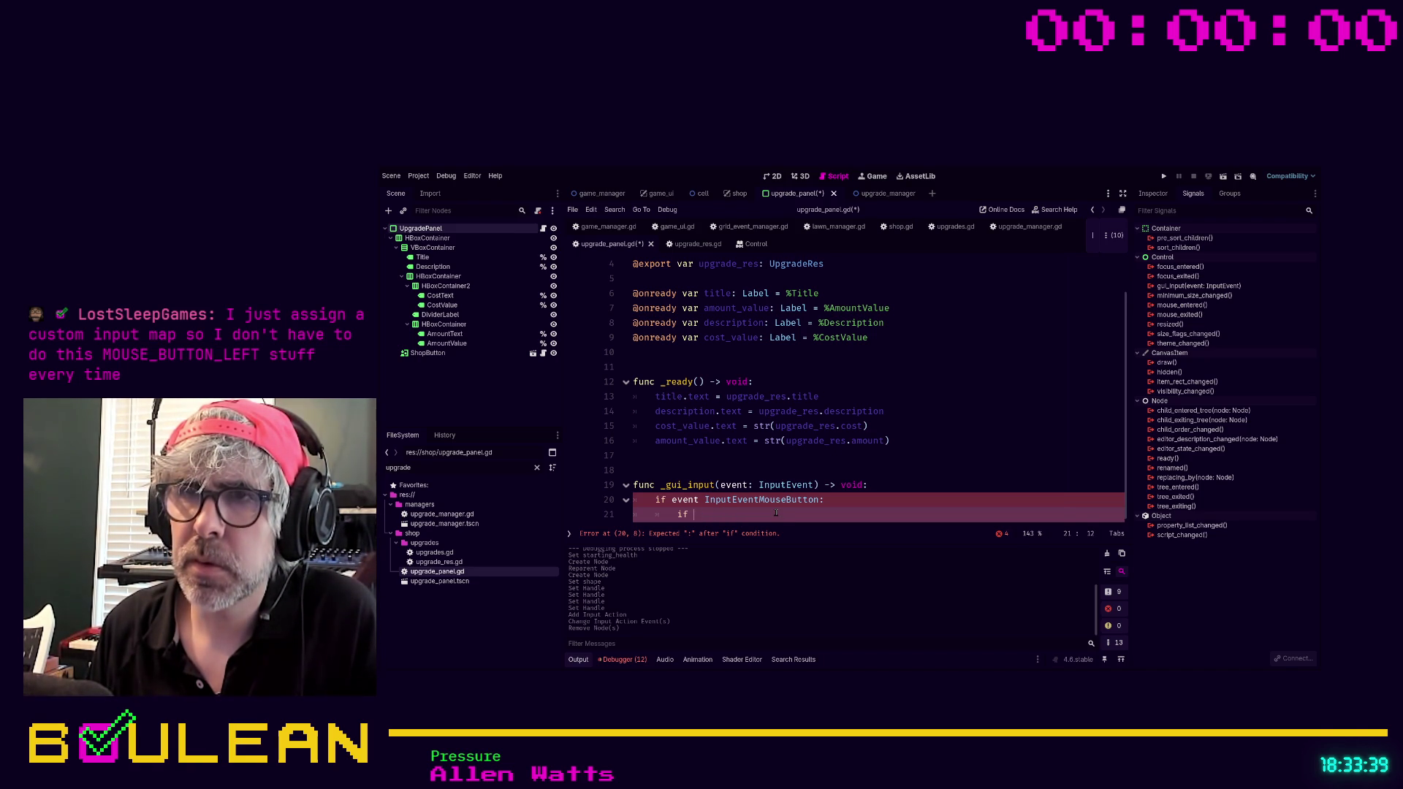
key("BackSpace")
key("BackSpace")
key("BackSpace")
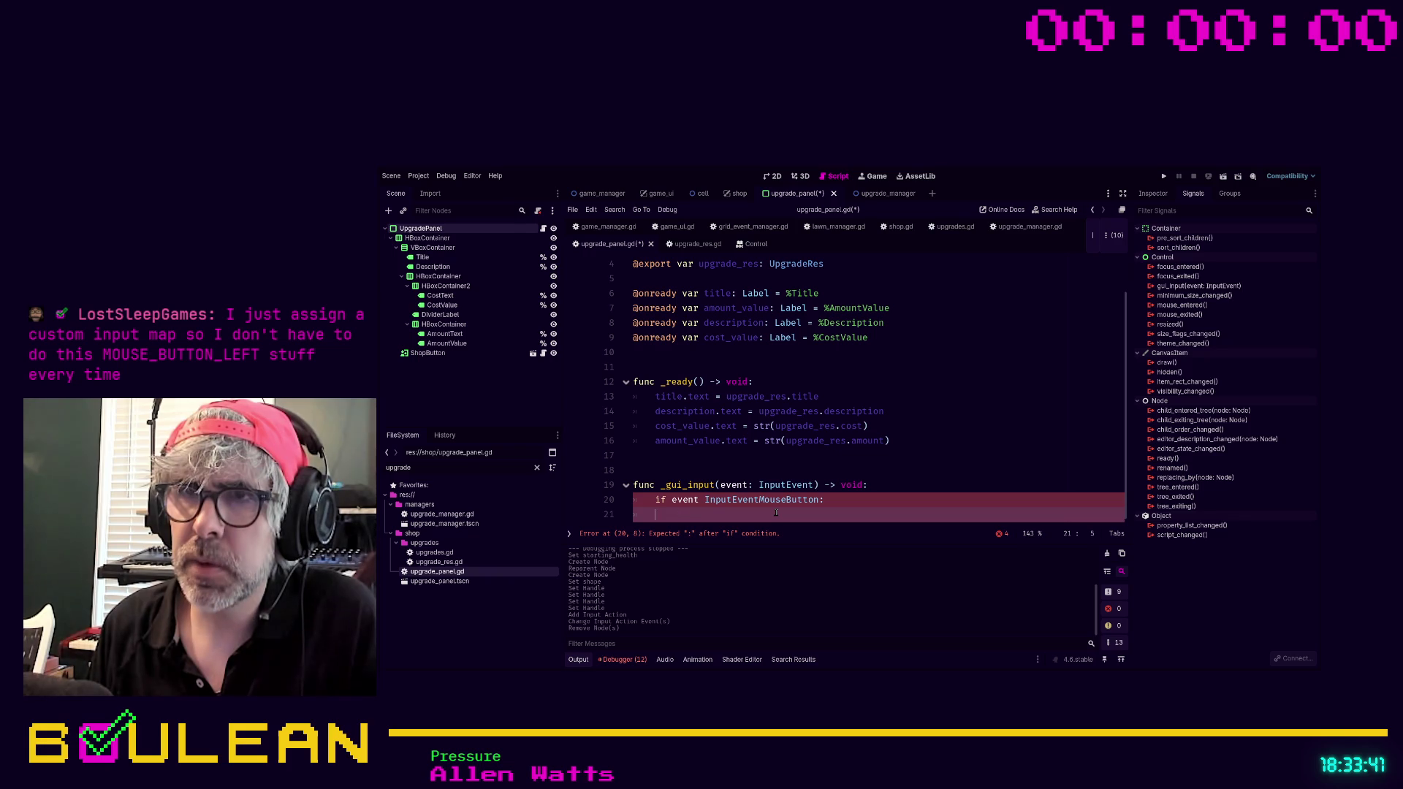
key("Tab")
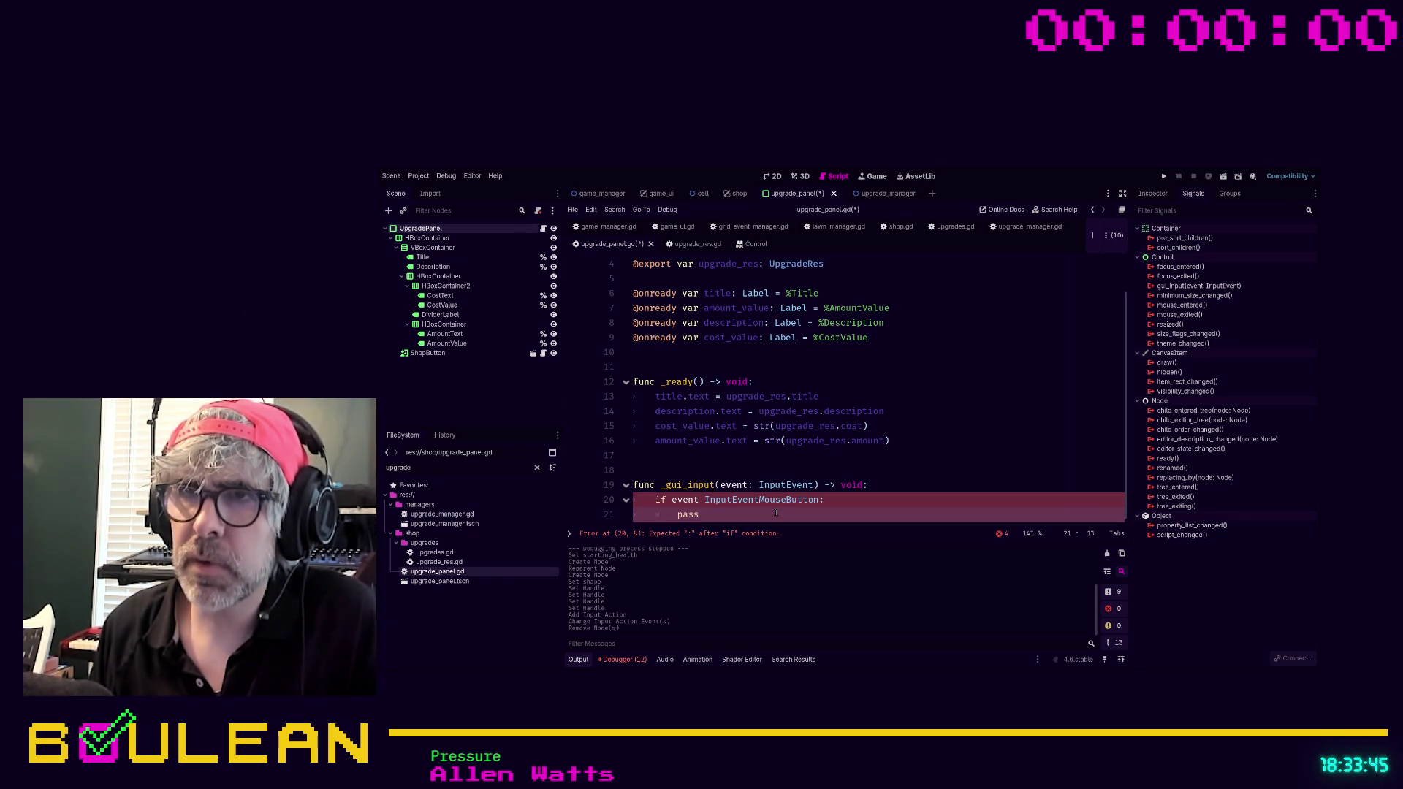
key("Up")
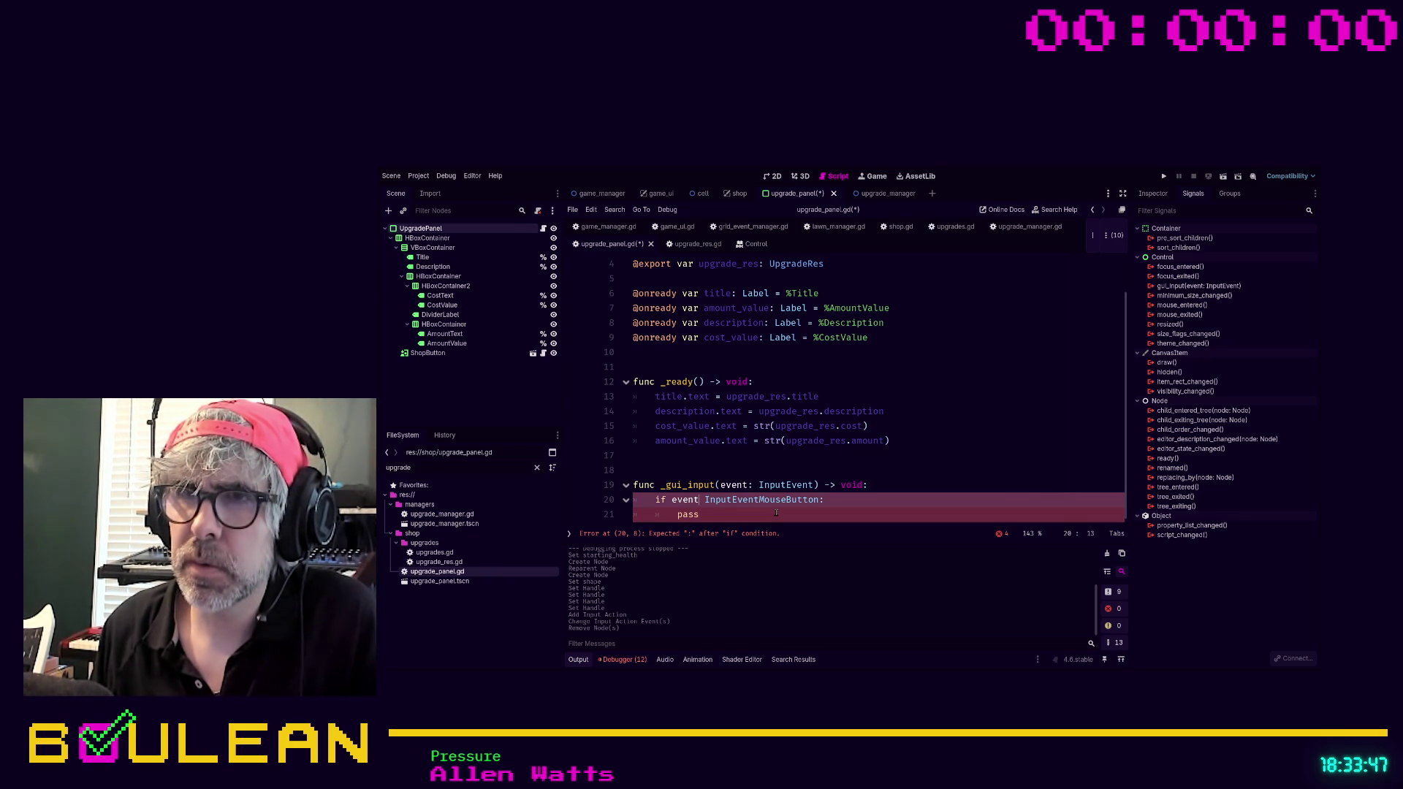
type("is")
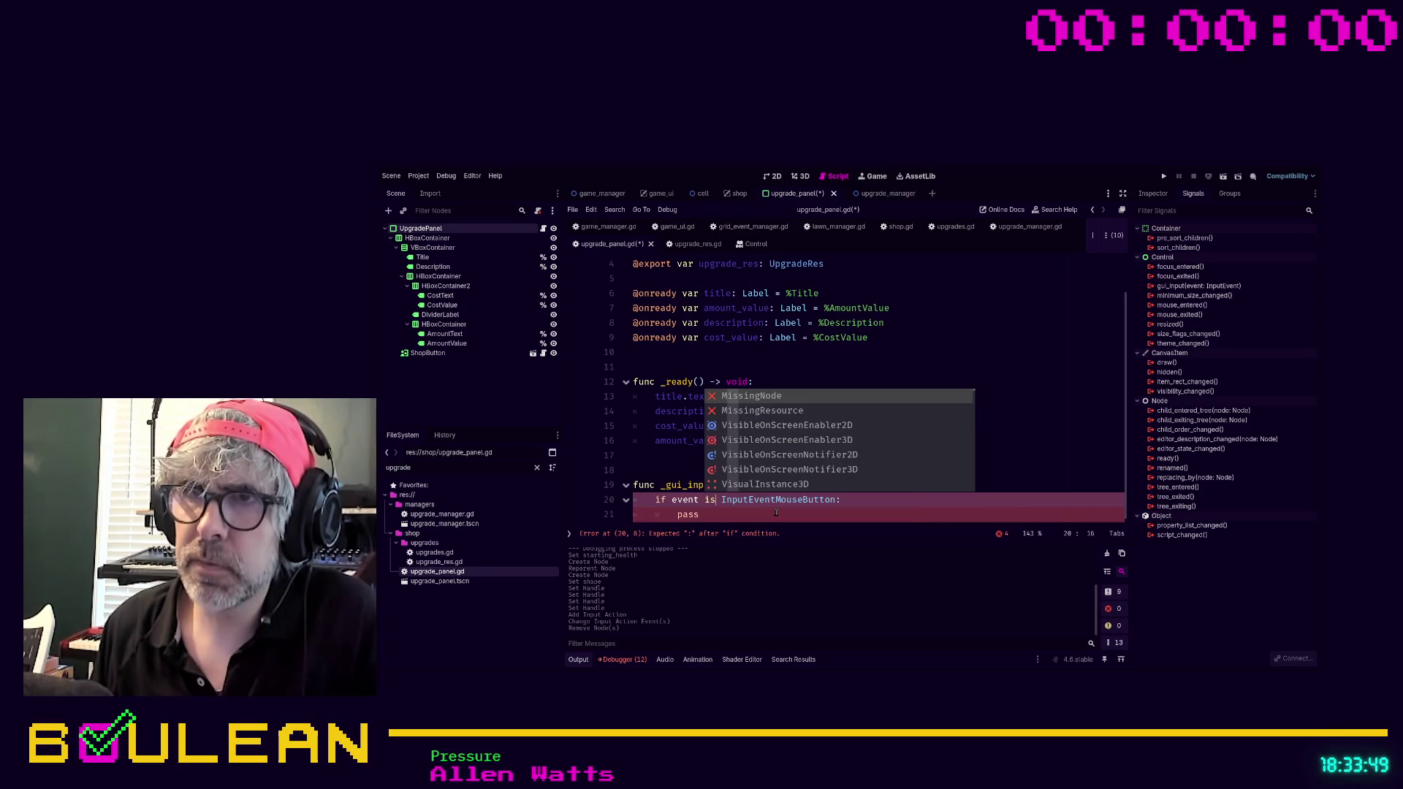
left_click(866, 515)
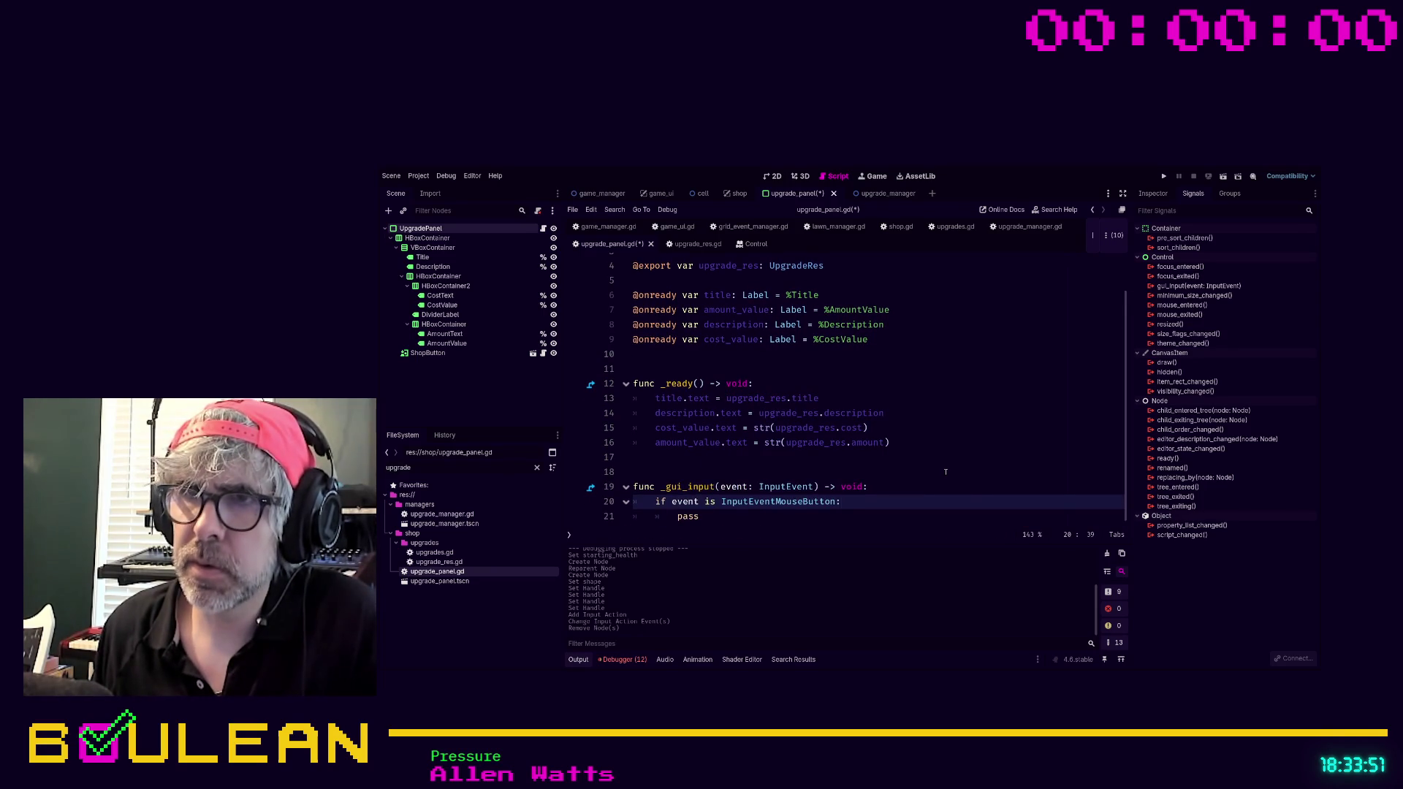
key("Down")
key("shift+Home")
Add an is_action_pressed("left_click") check printing "YOU CLICKED IT!" and save the script.
type("if event.is")
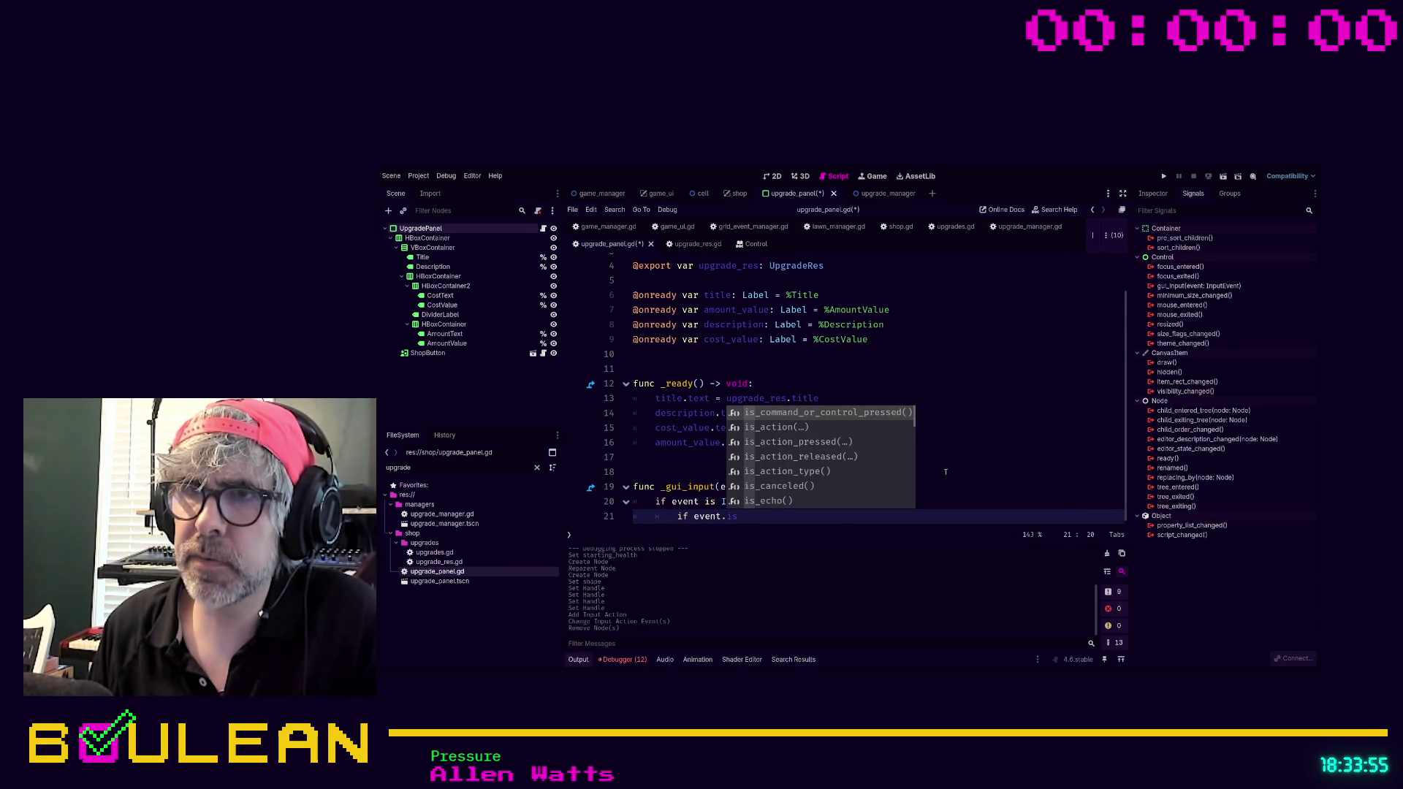
type("_ac")
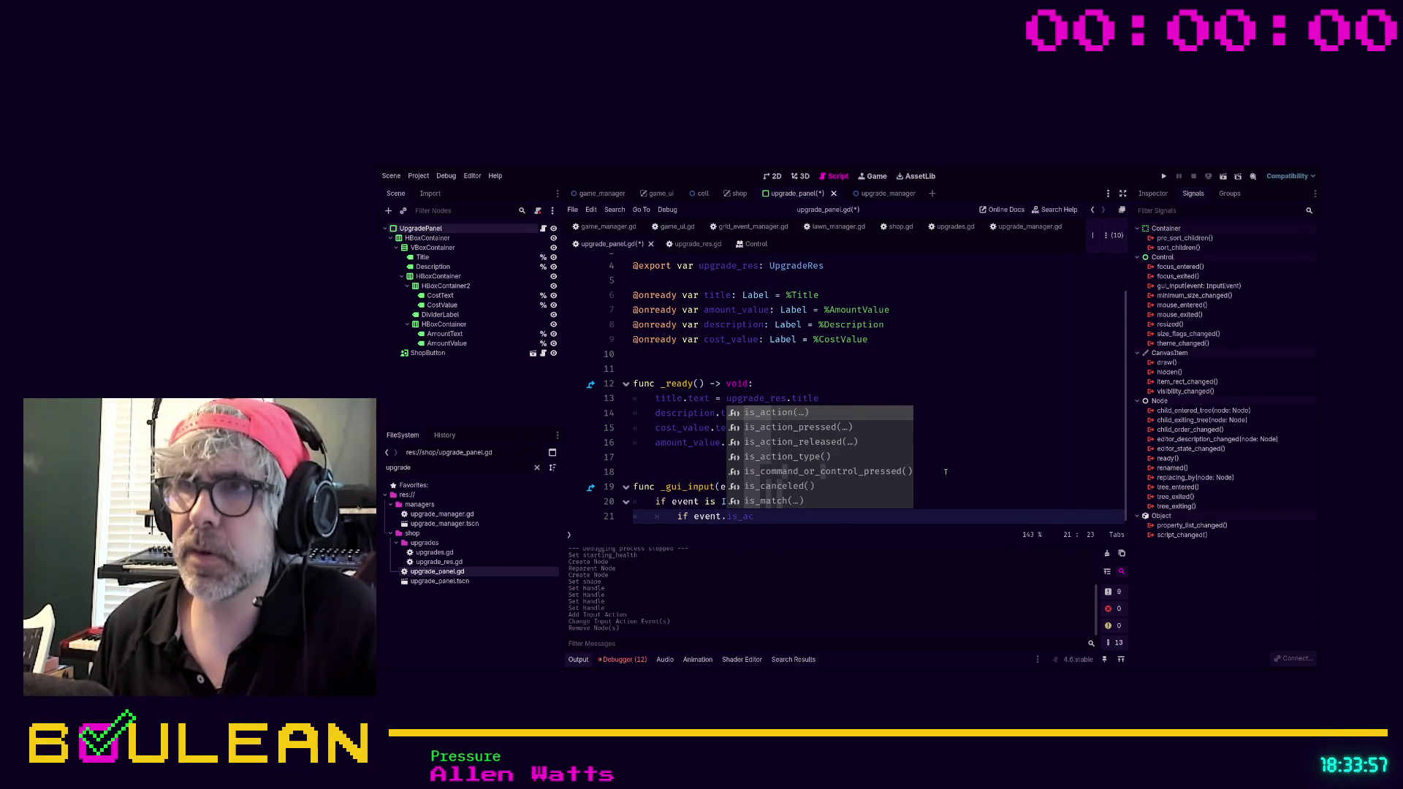
key("Return")
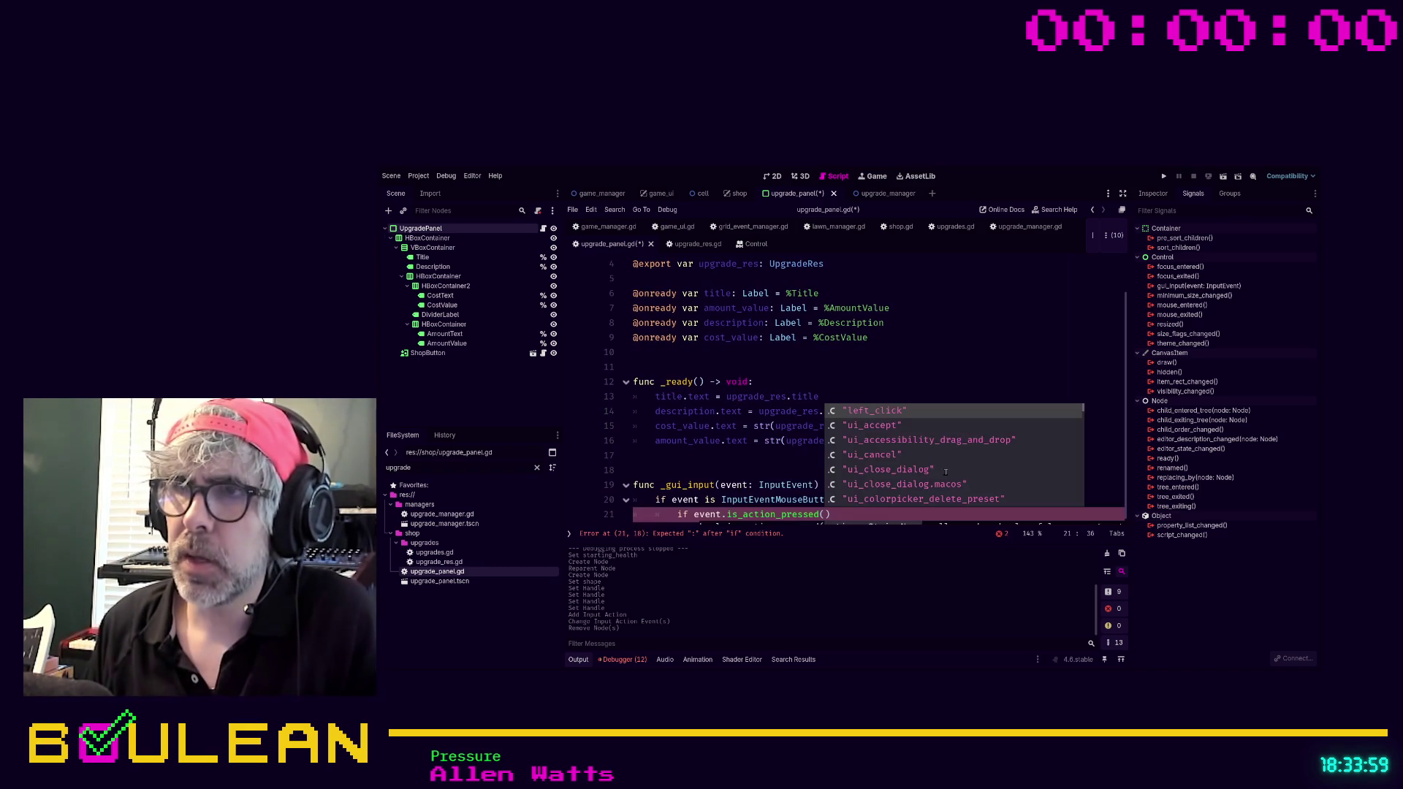
key("Return")
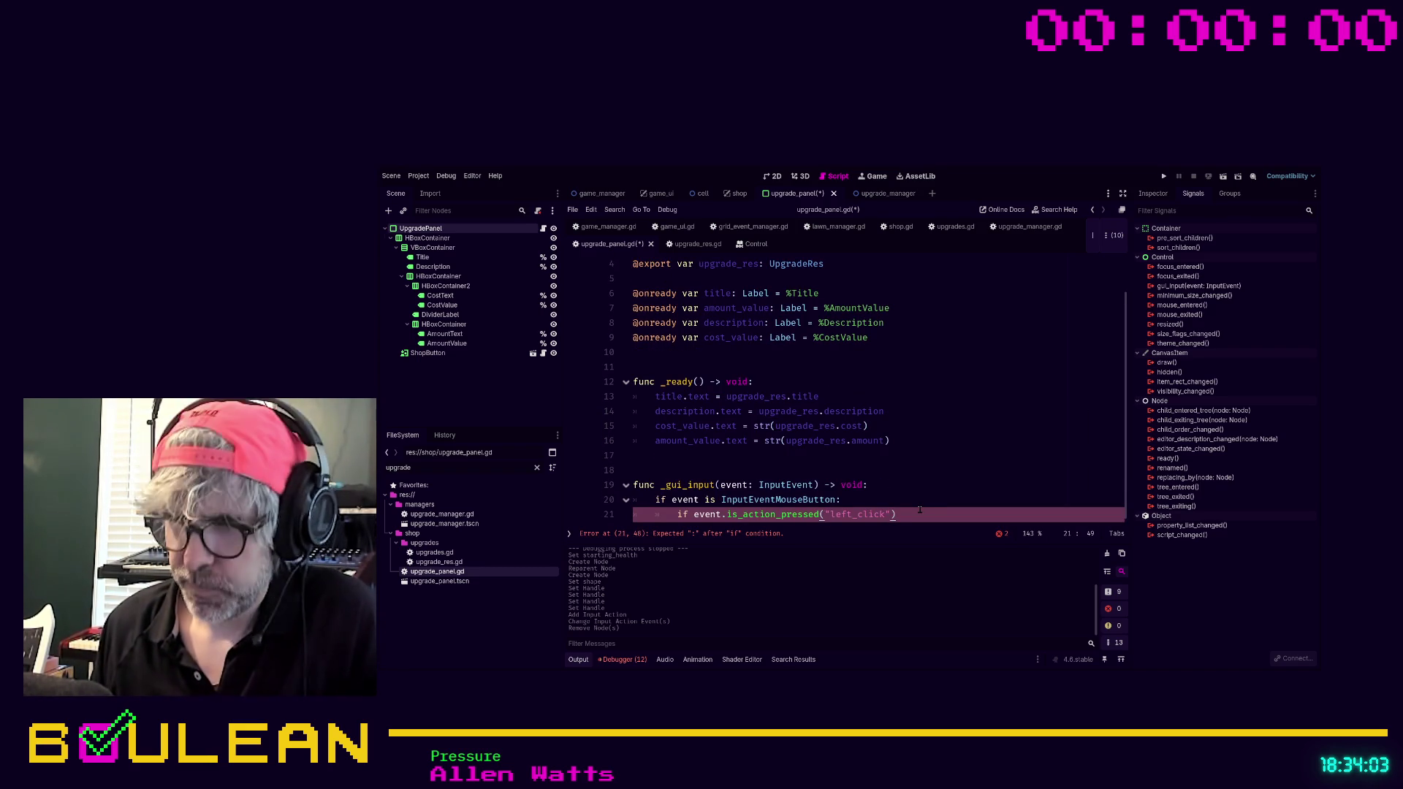
type(":")
key("Return")
type("print(")
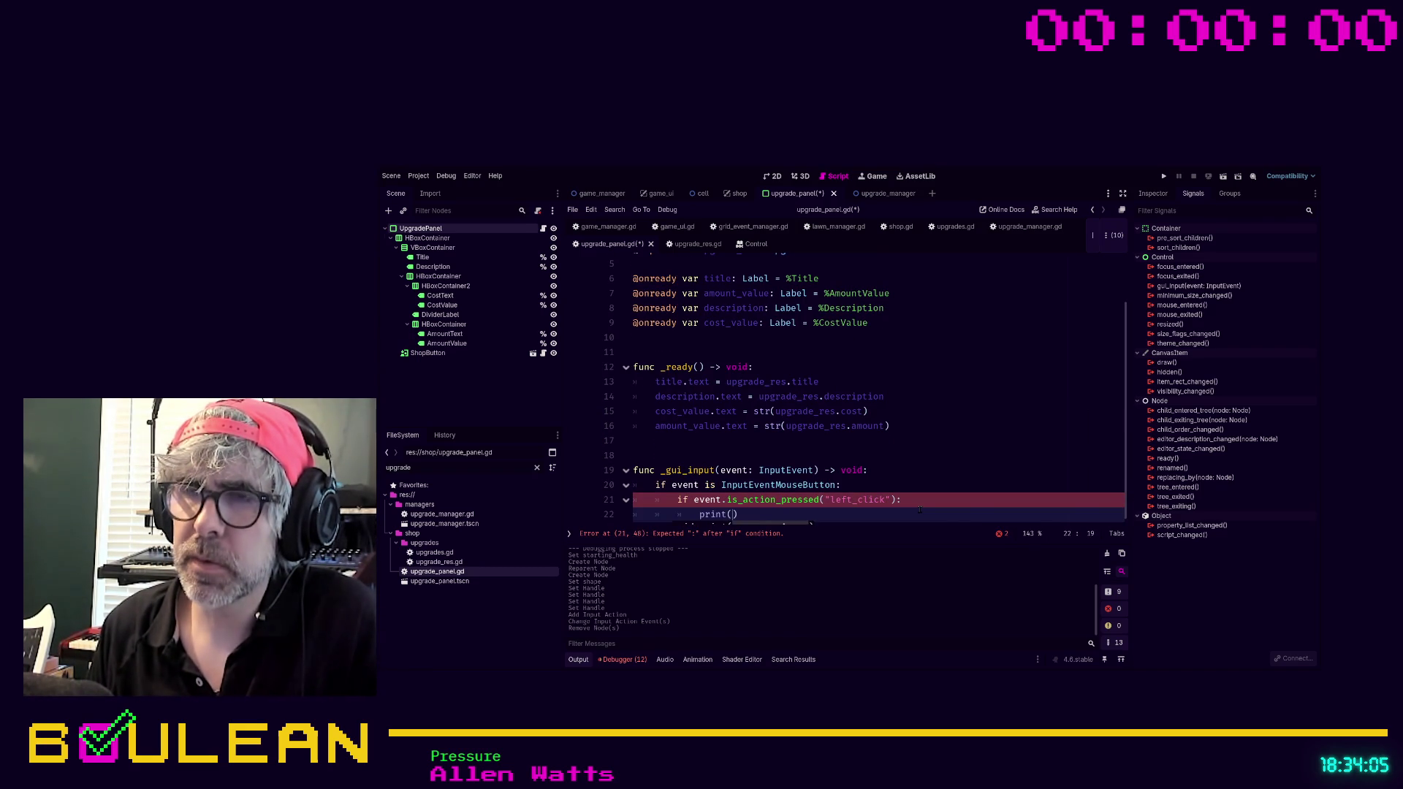
type("\"YOU ")
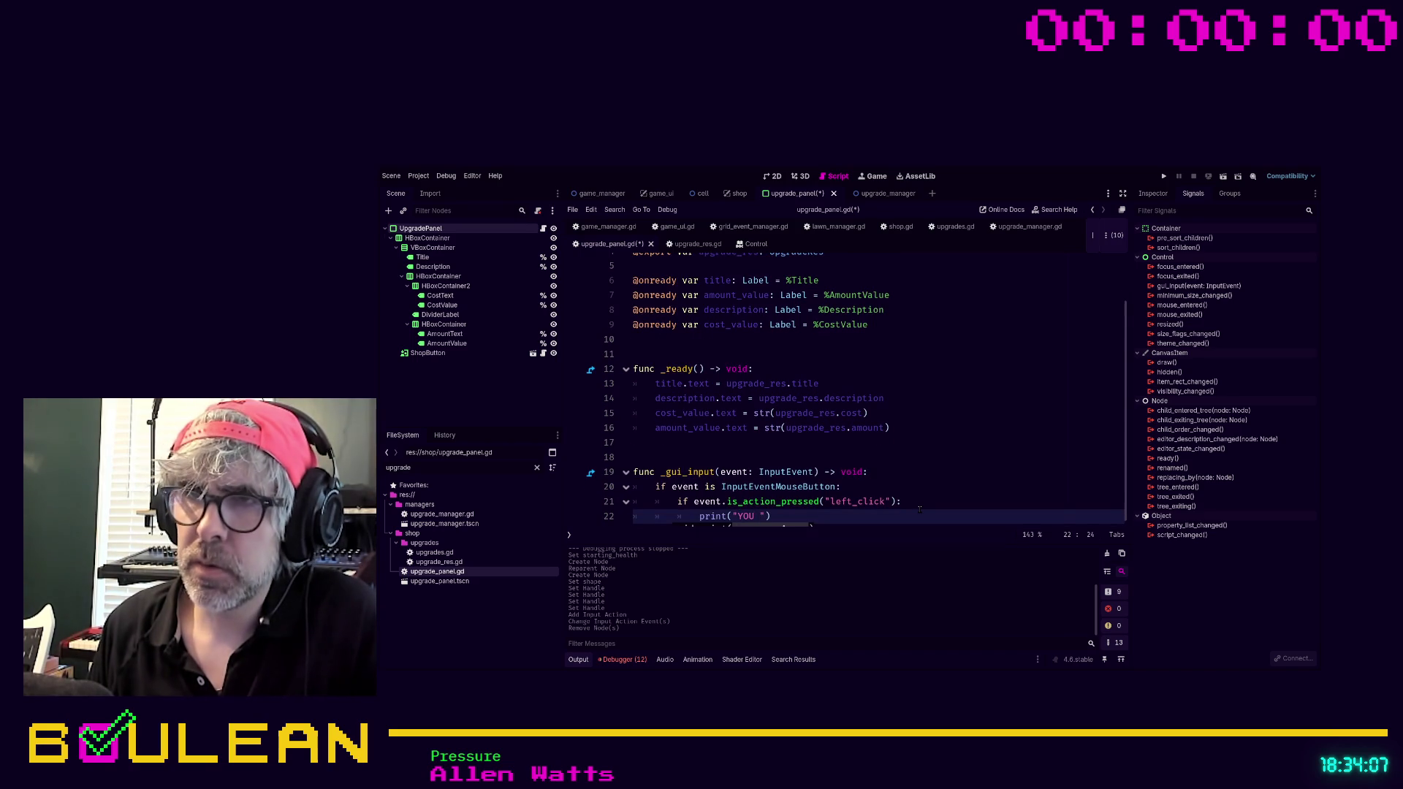
type("CLICKED IT")
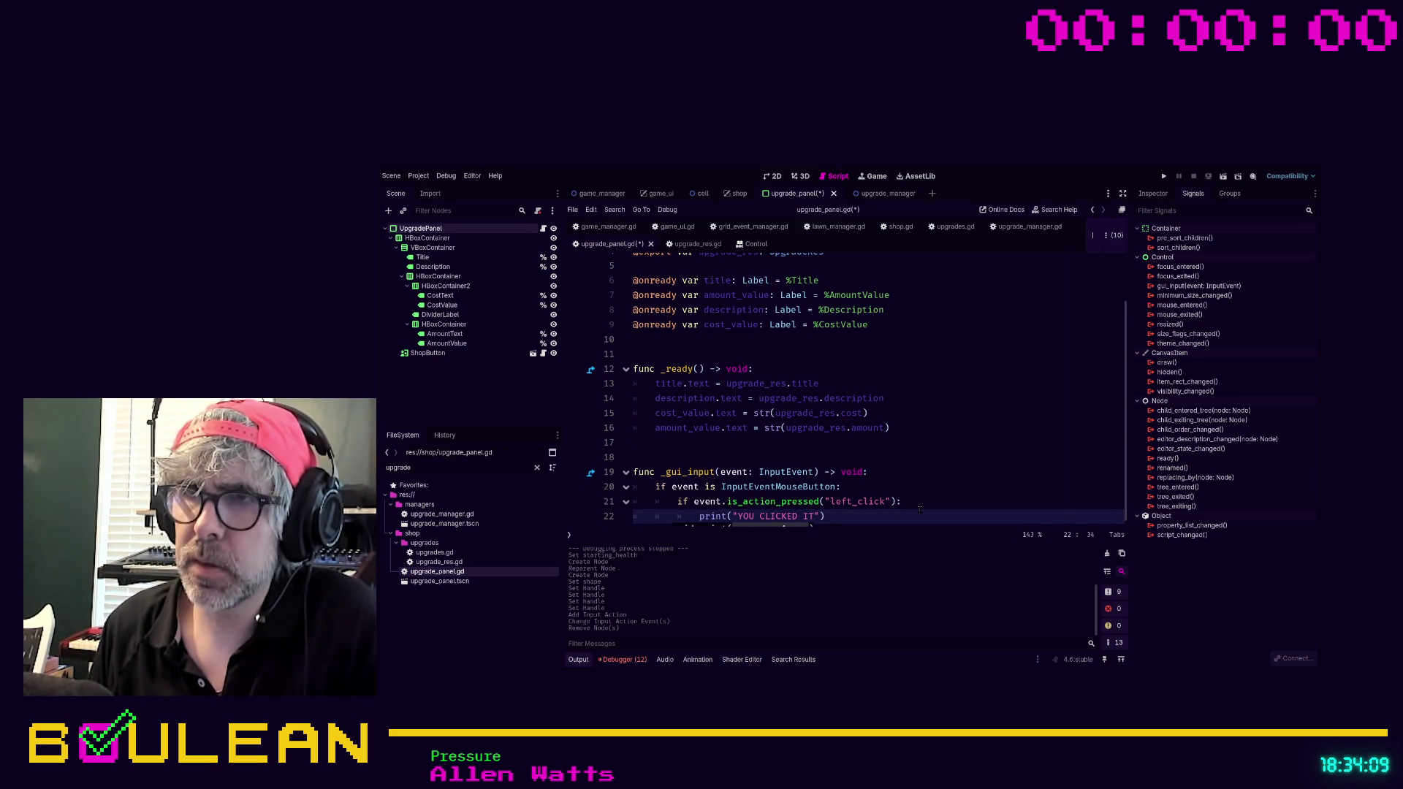
key("Up")
key("Up")
key("Up")
key("End")
key("ctrl+s")
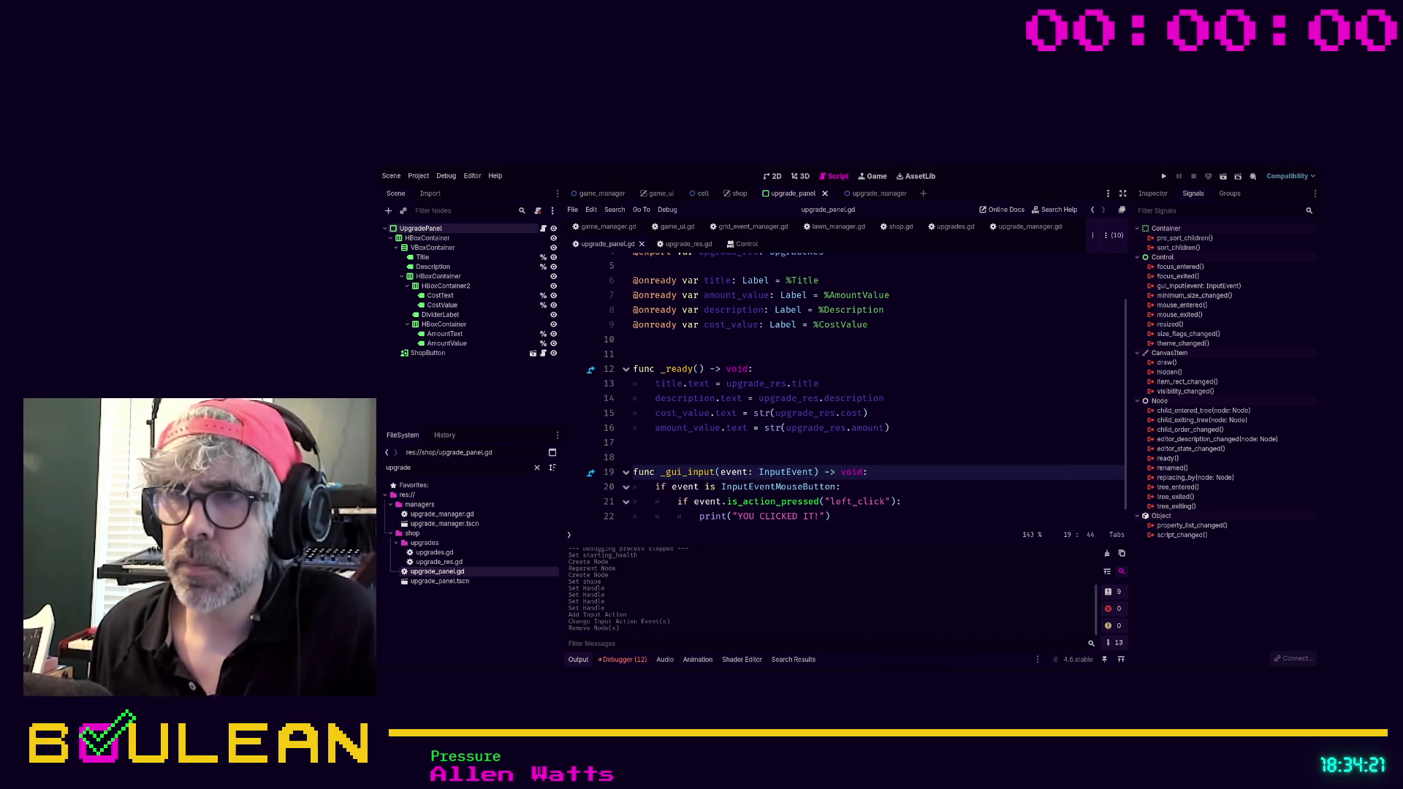
Run the game with F5 to test the upgrade panels, then close it.
left_click(923, 458)
key("F5")
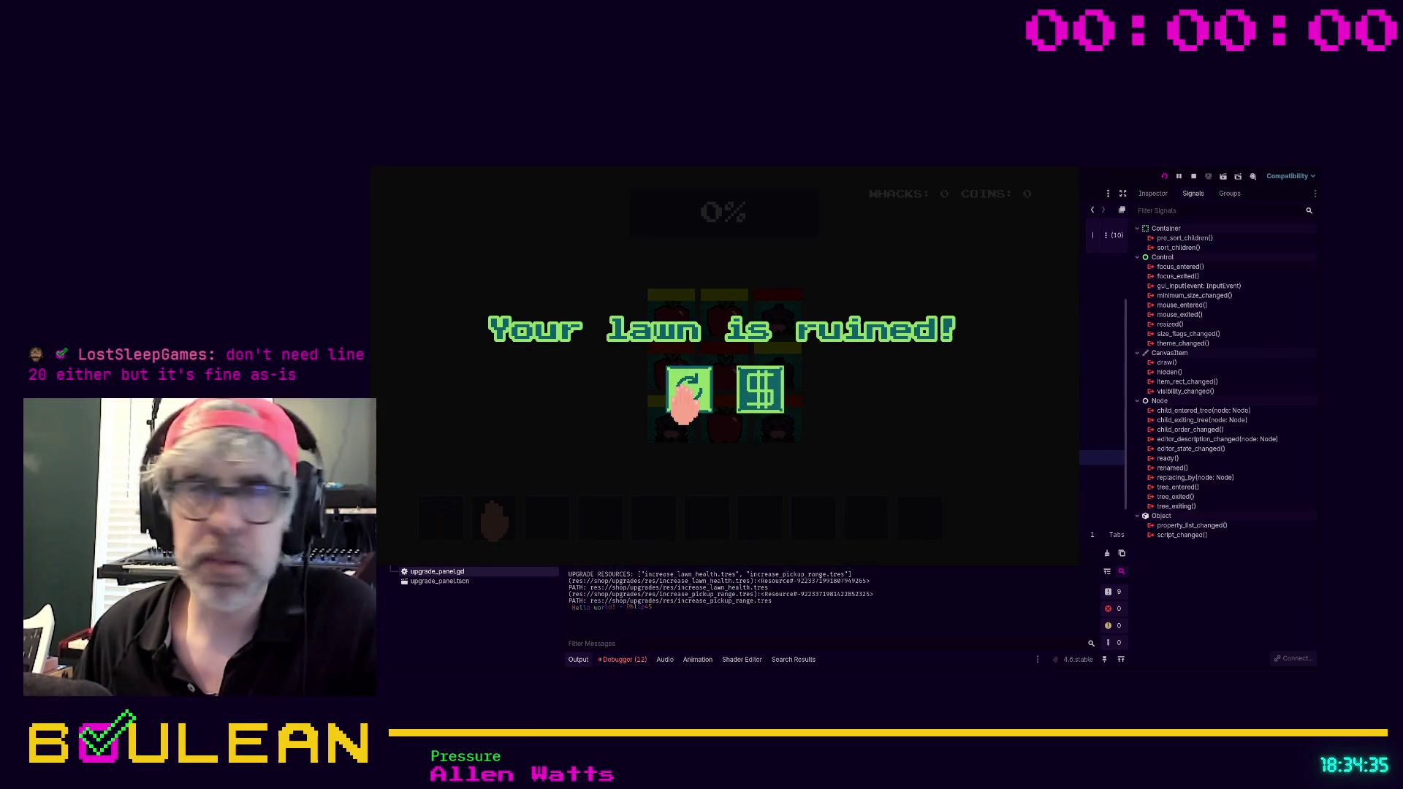
left_click(1068, 168)
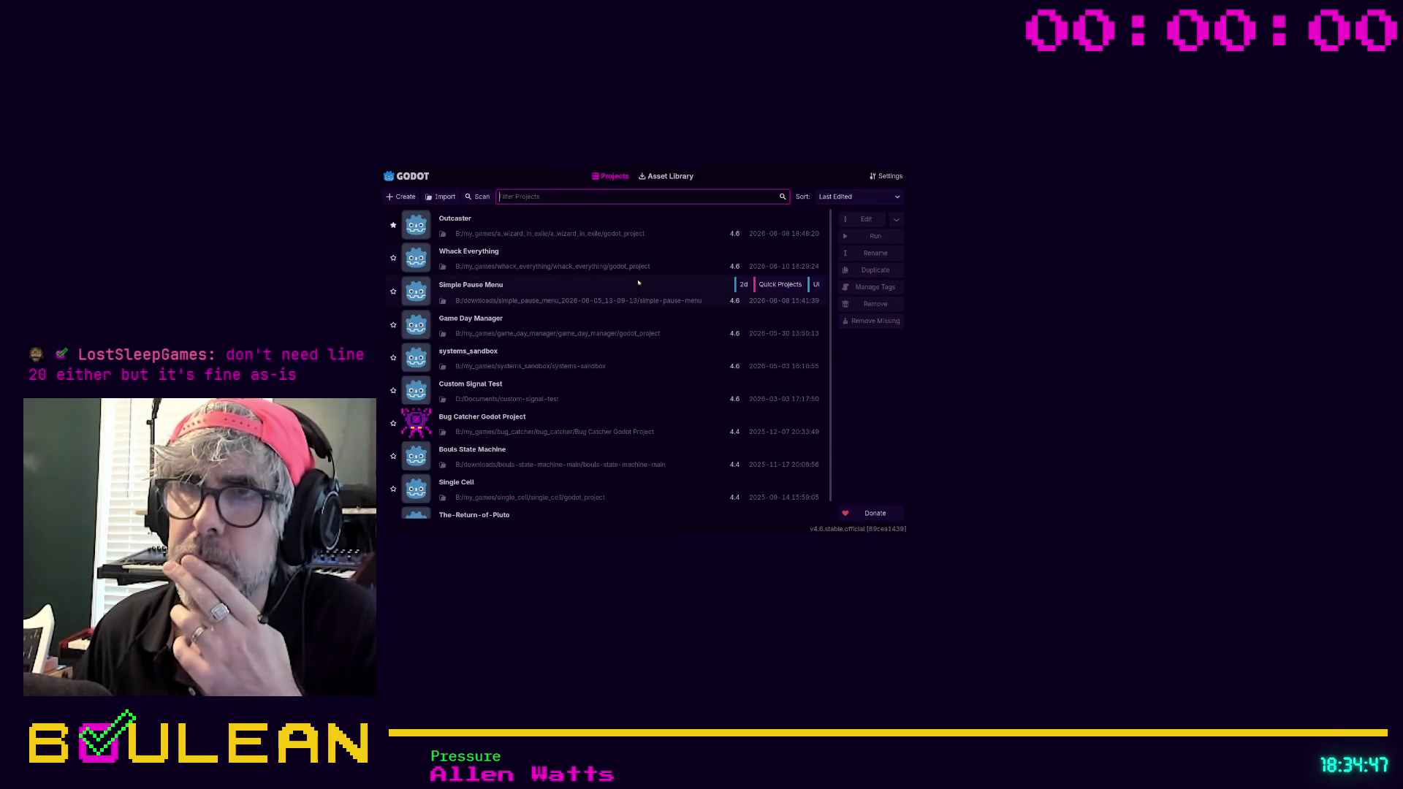
Reopen the Whack Everything project and run the game again with F5.
double_click(606, 269)
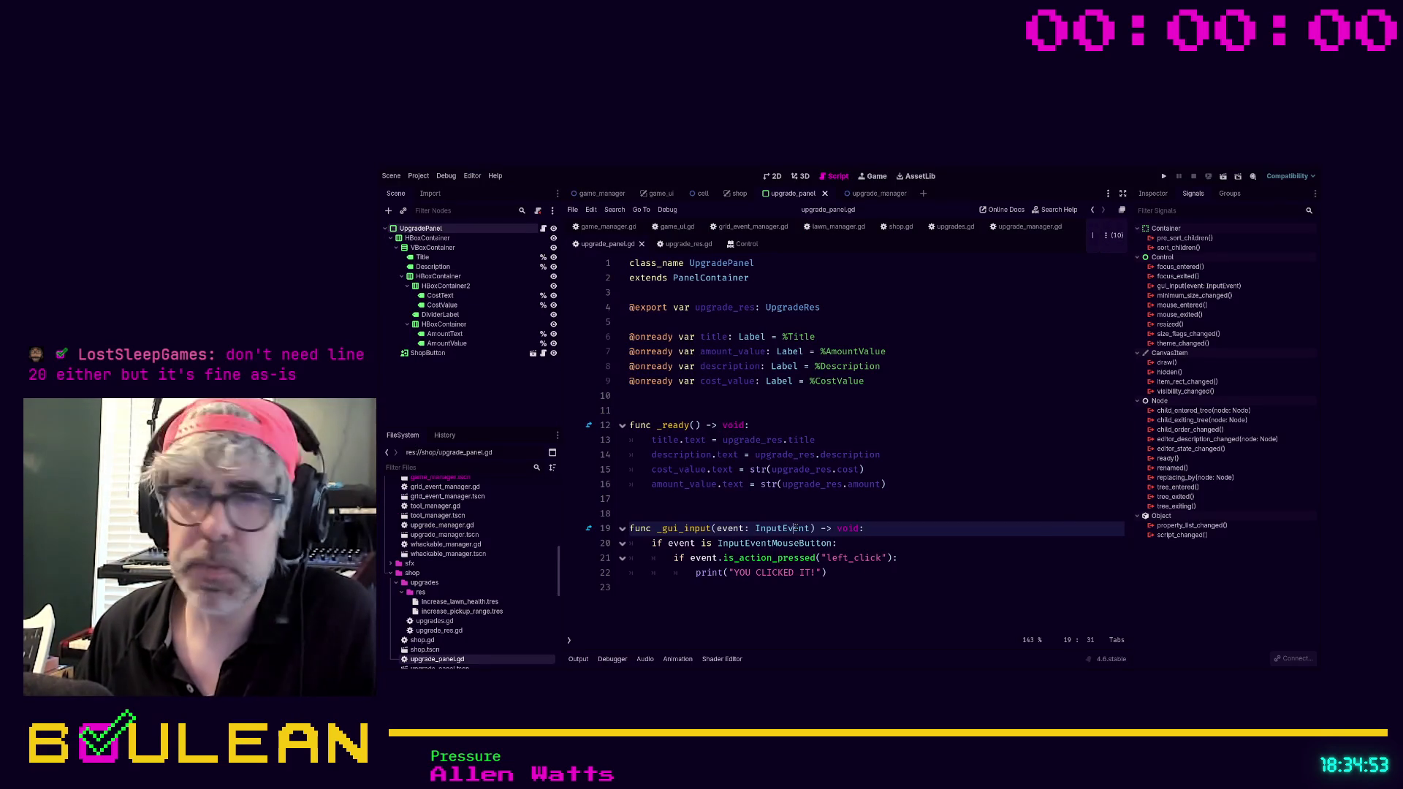
key("F5")
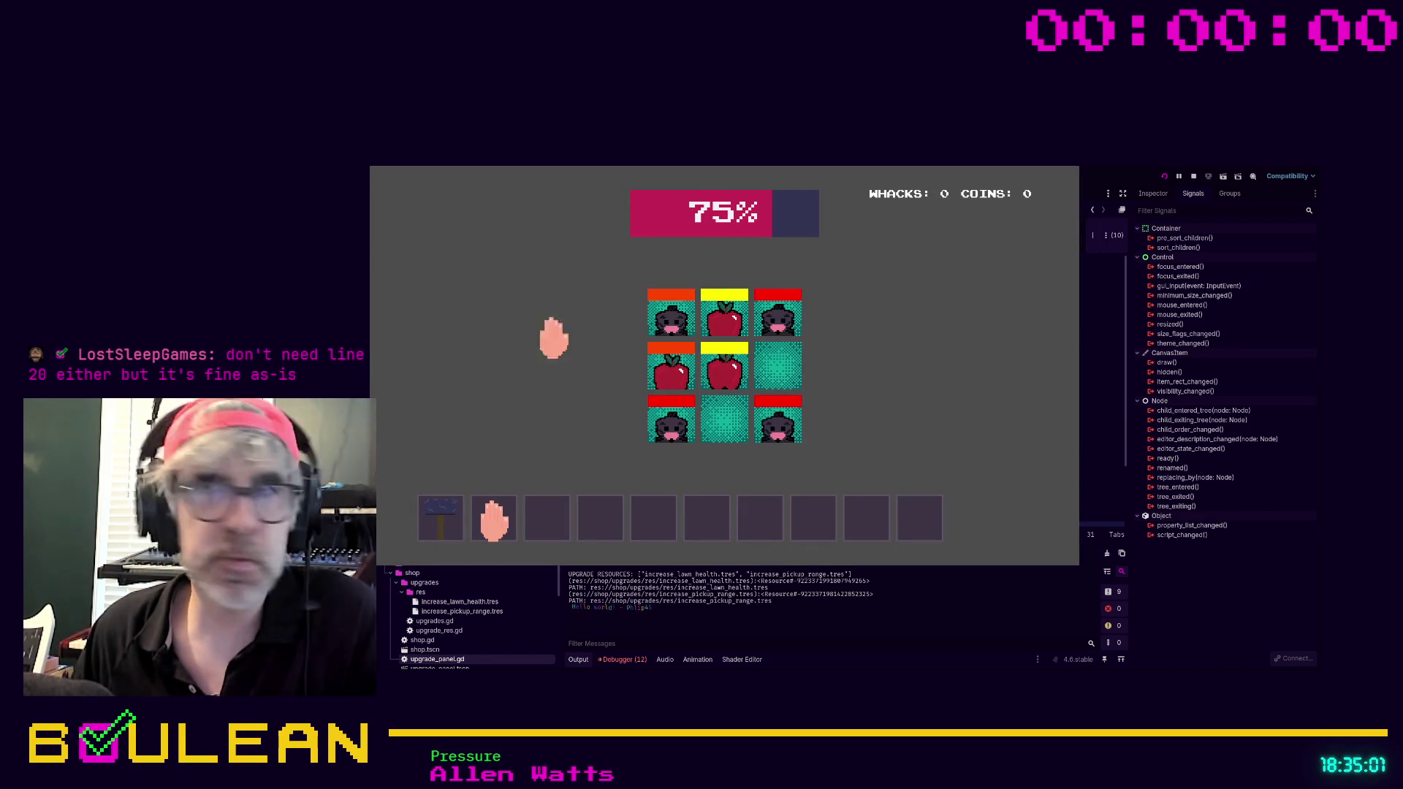
Whack a tile, open the shop, click both upgrade cards to print "YOU CLICKED IT!", then stop with F8.
left_click(778, 366)
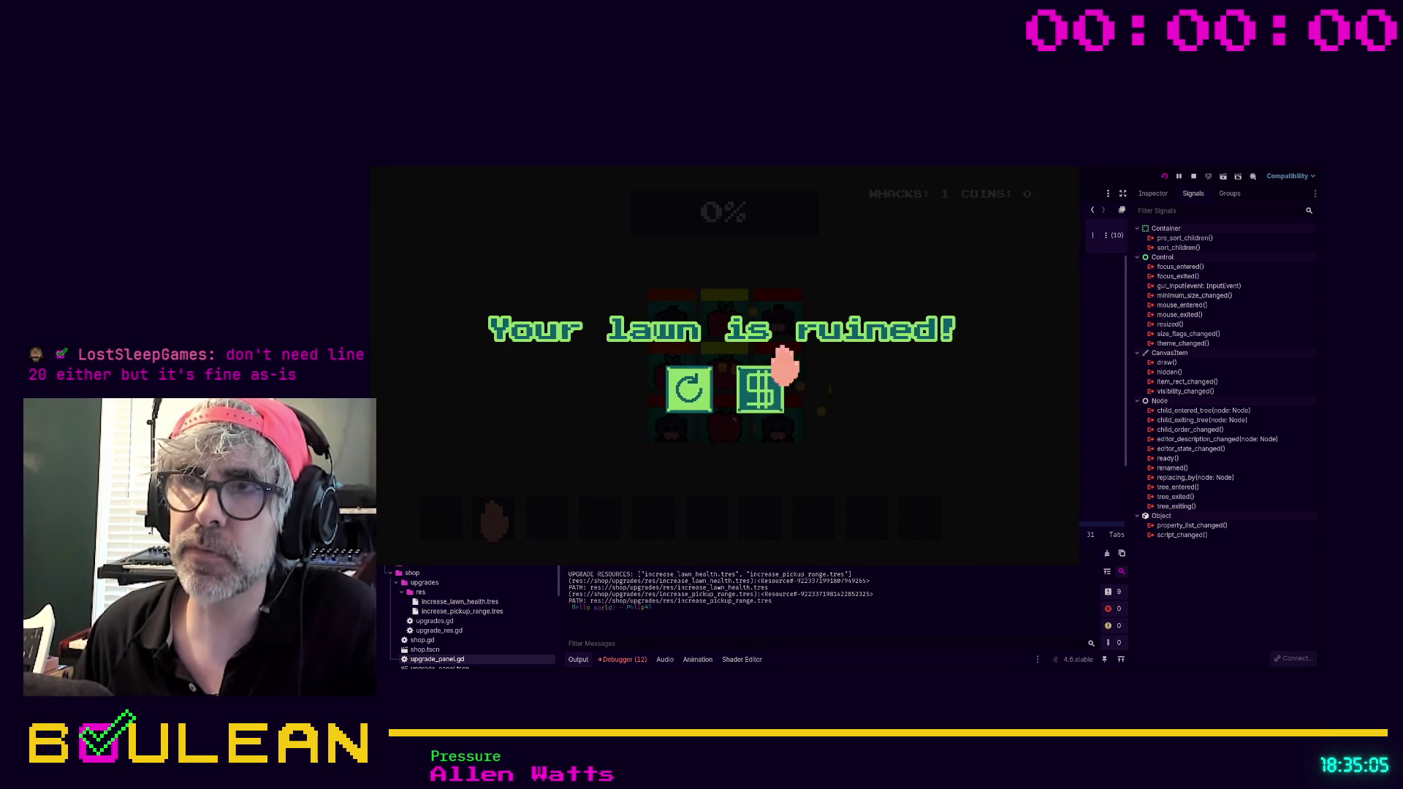
left_click(760, 395)
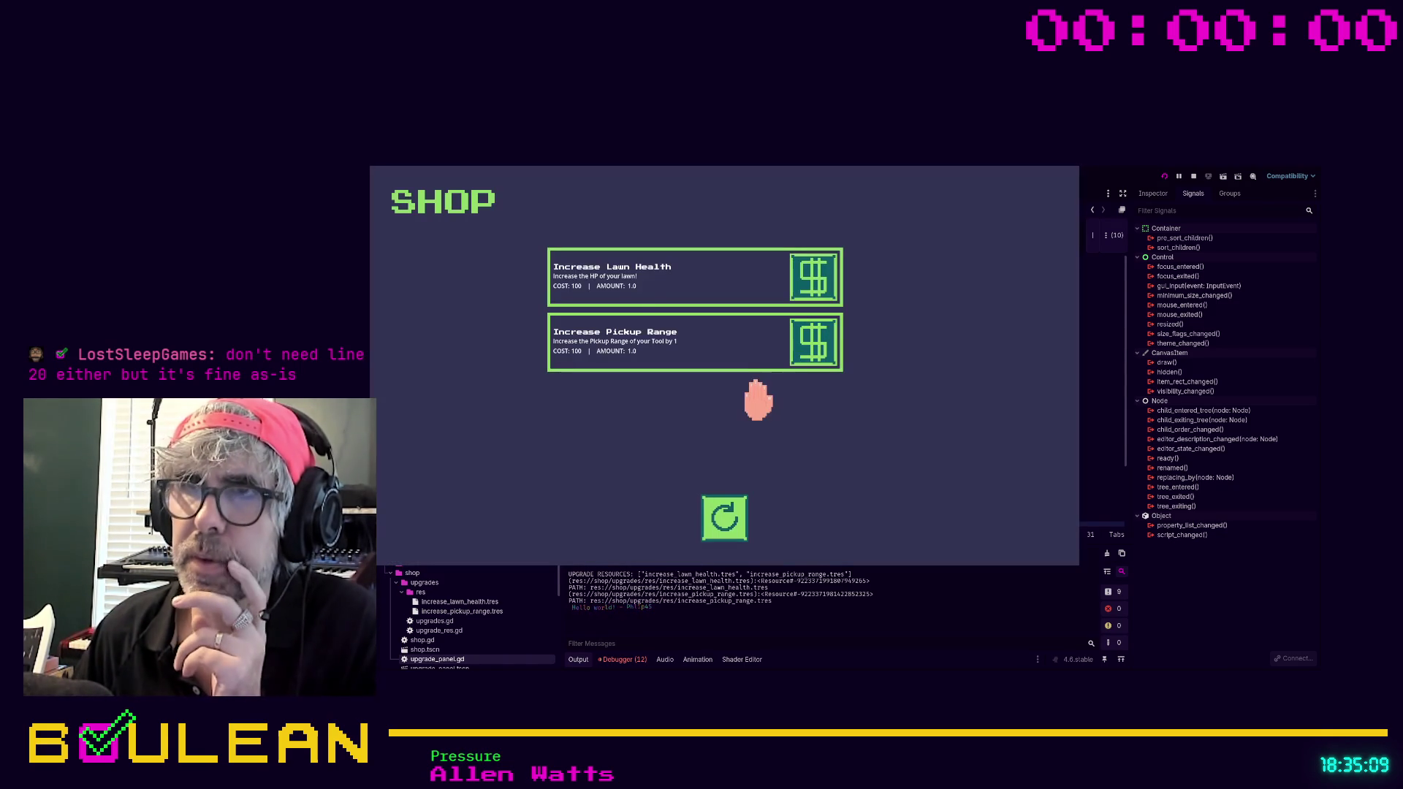
left_click(619, 282)
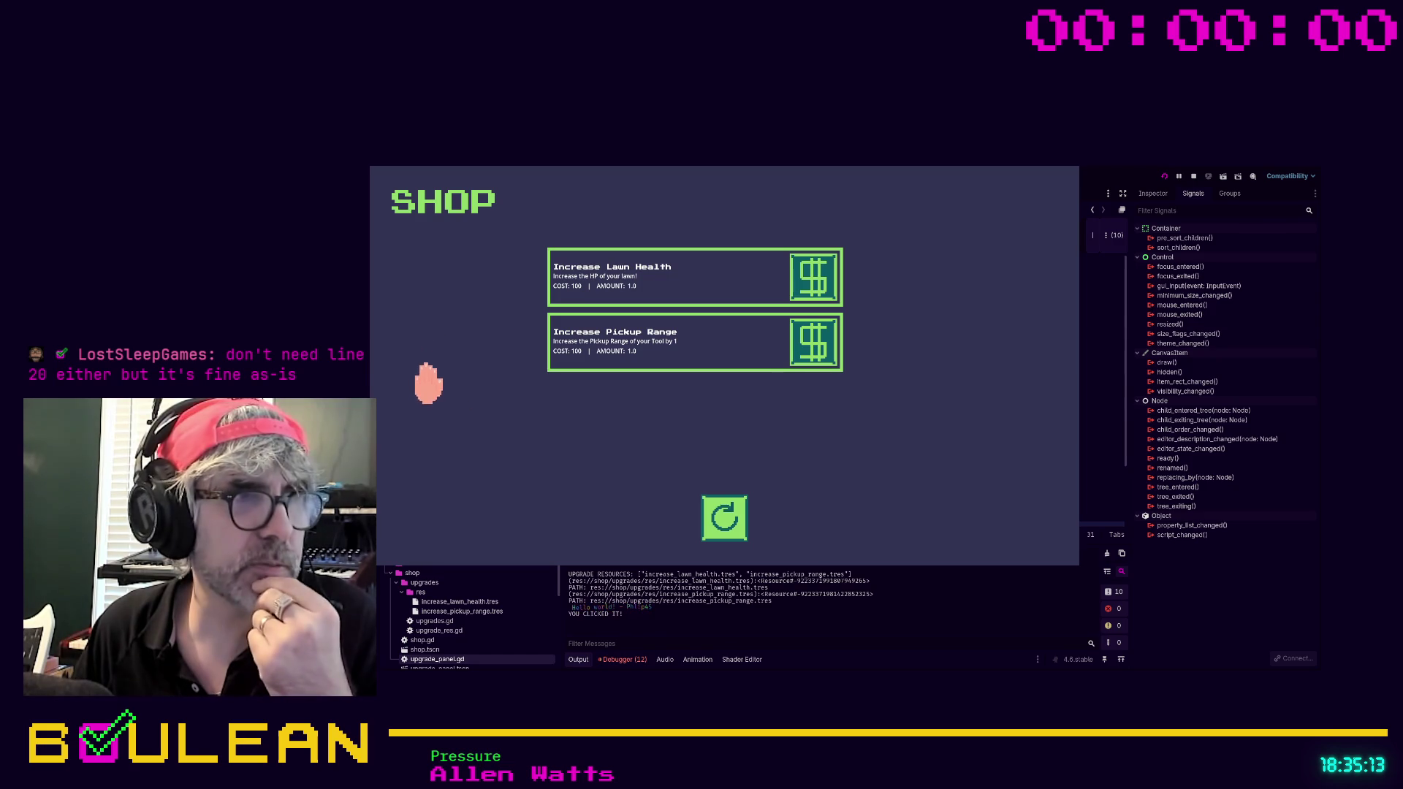
left_click(667, 326)
left_click(667, 326)
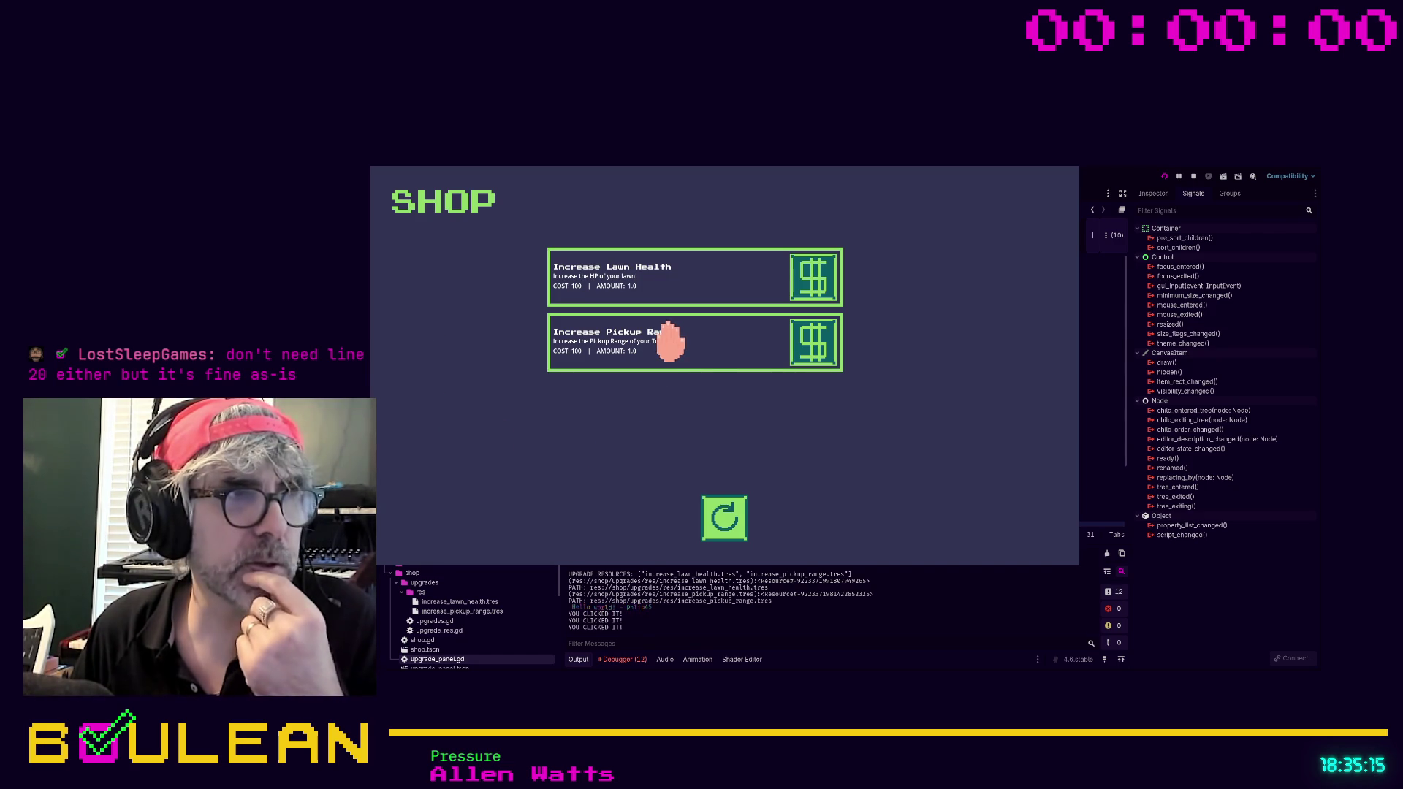
left_click(716, 310)
left_click(720, 314)
left_click(719, 322)
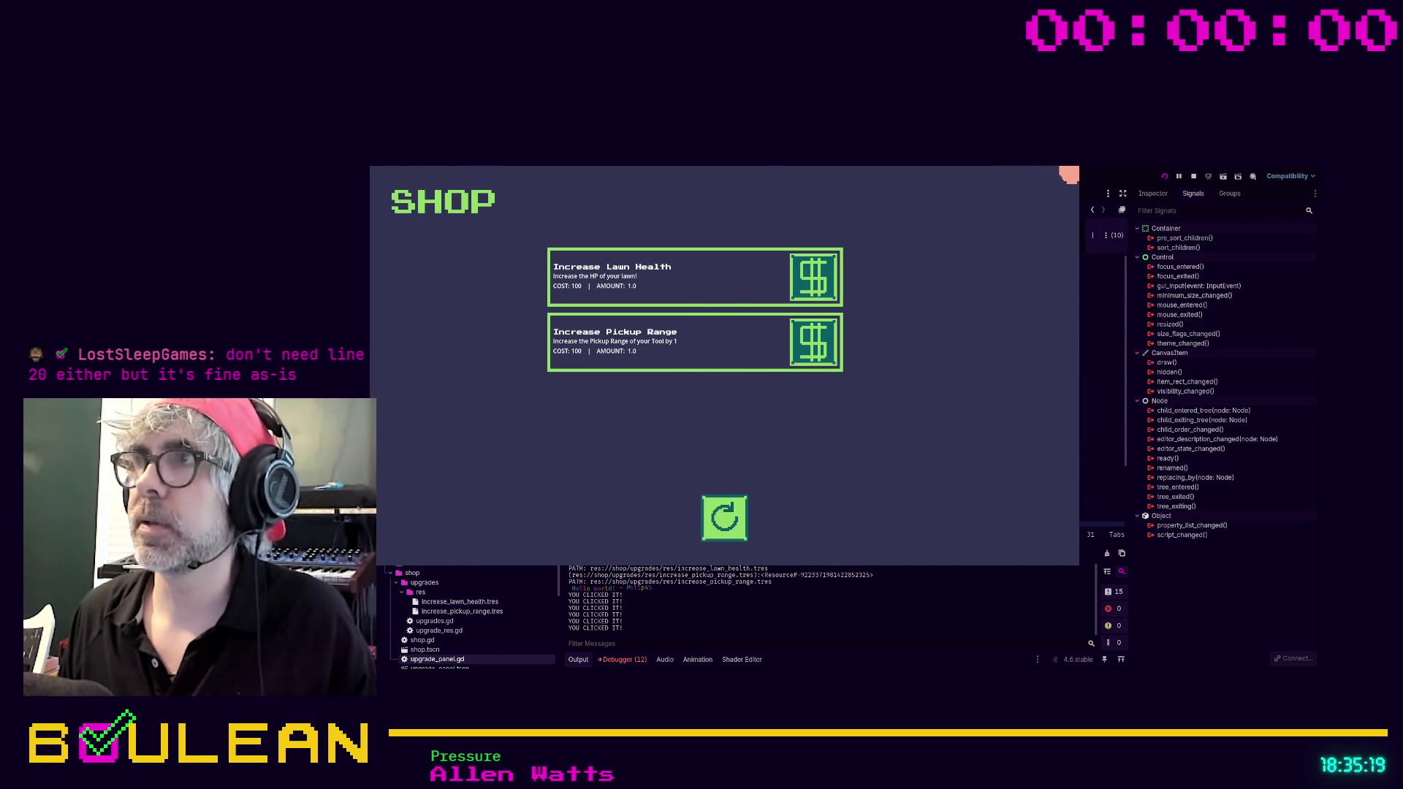
key("F8")
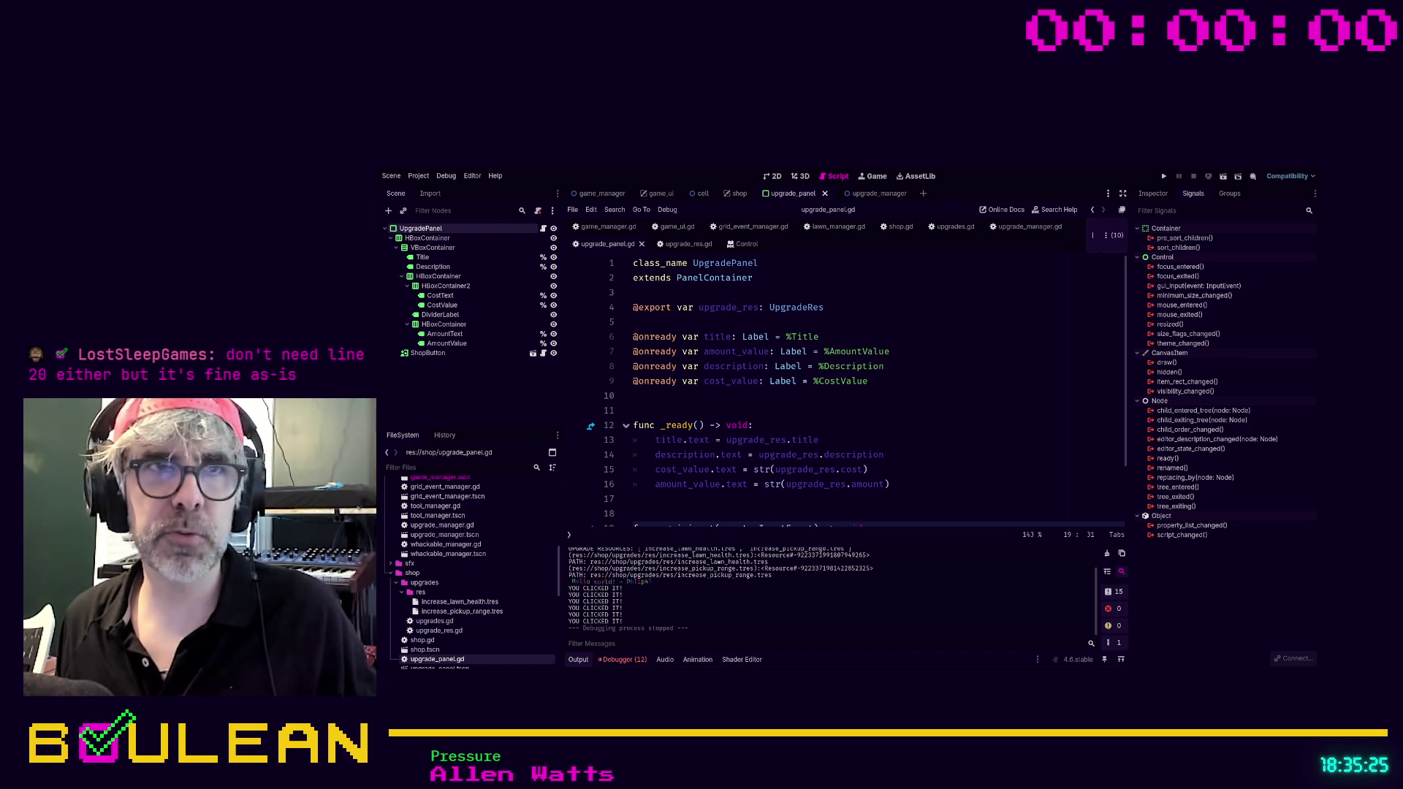
scroll(855, 395, "down", 2)
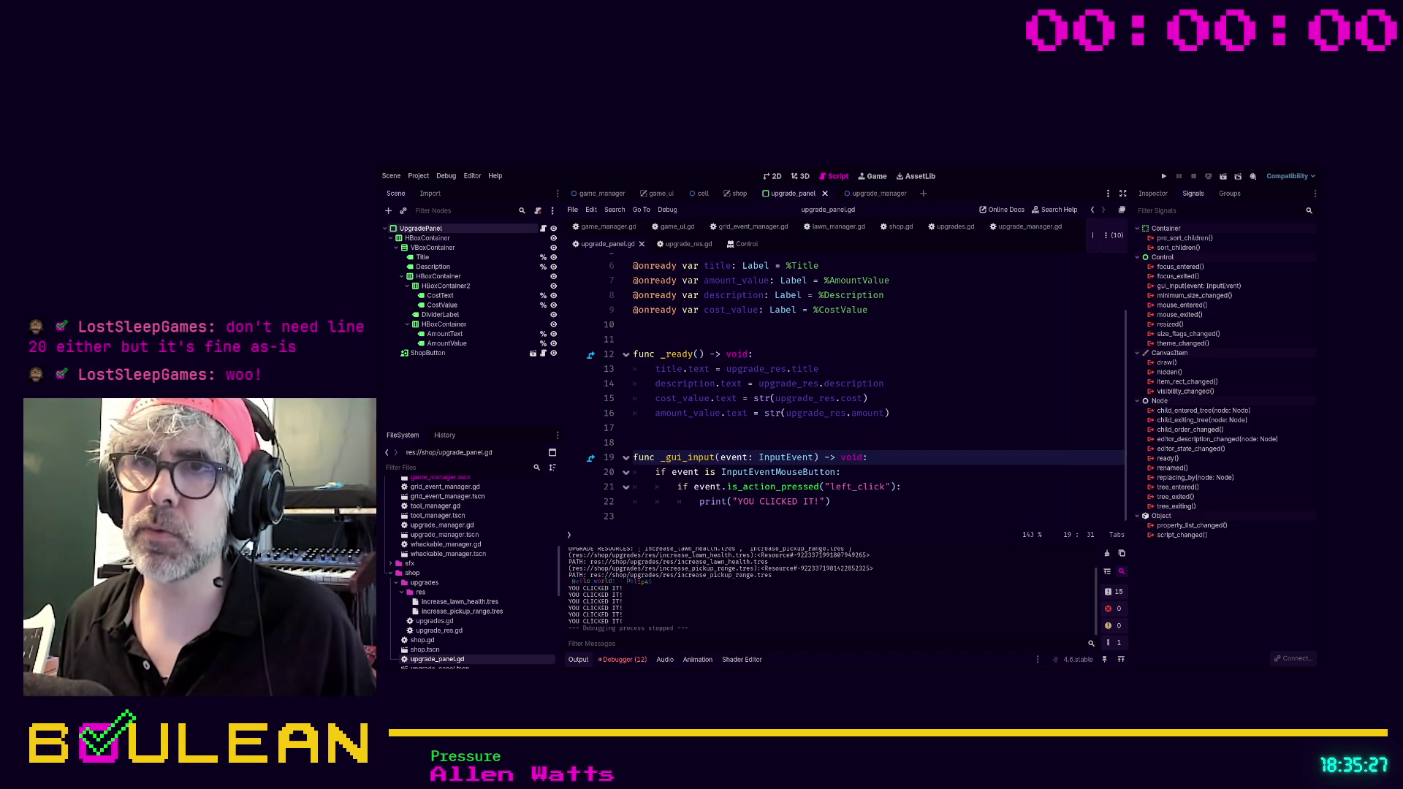
left_click_drag(842, 472, 643, 472)
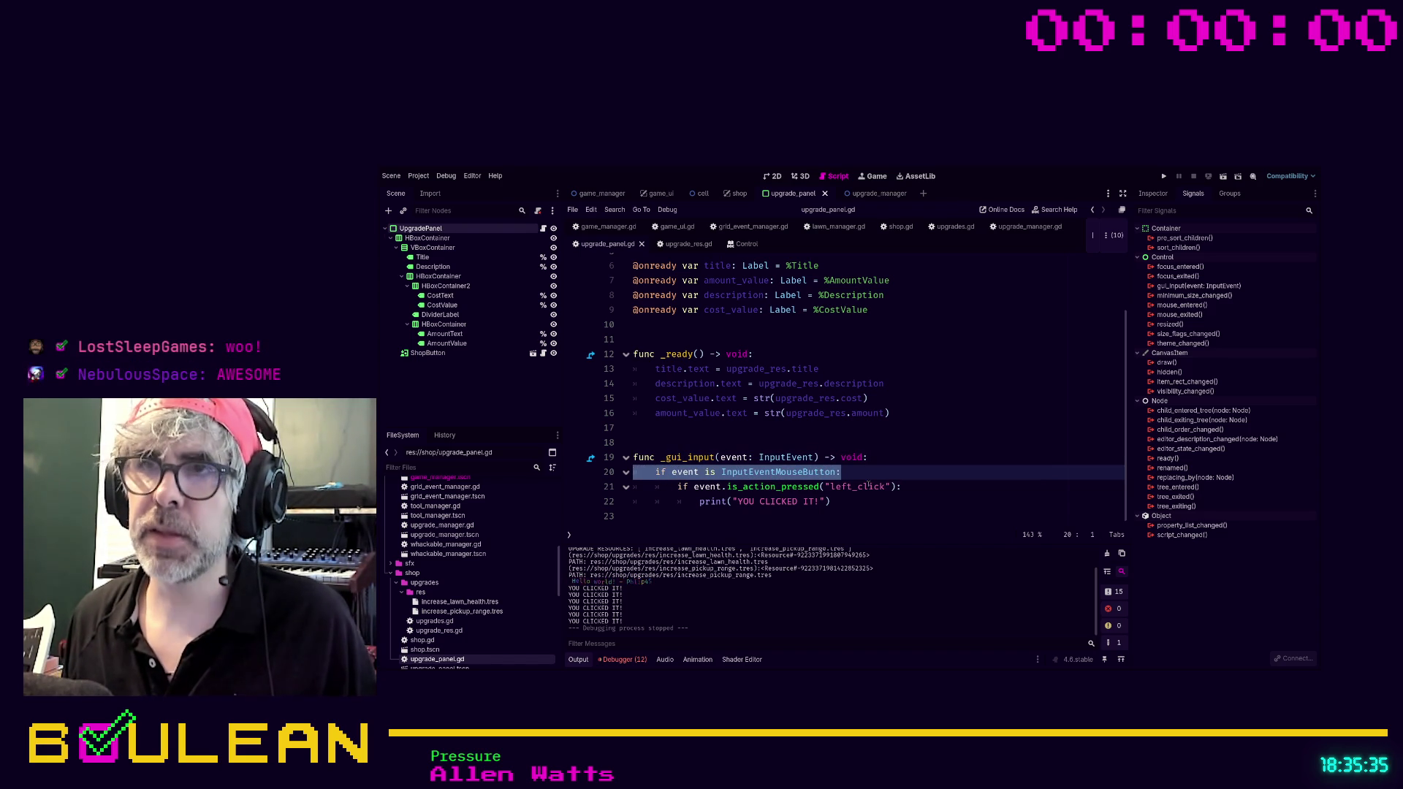
left_click_drag(853, 471, 634, 471)
left_click(636, 471)
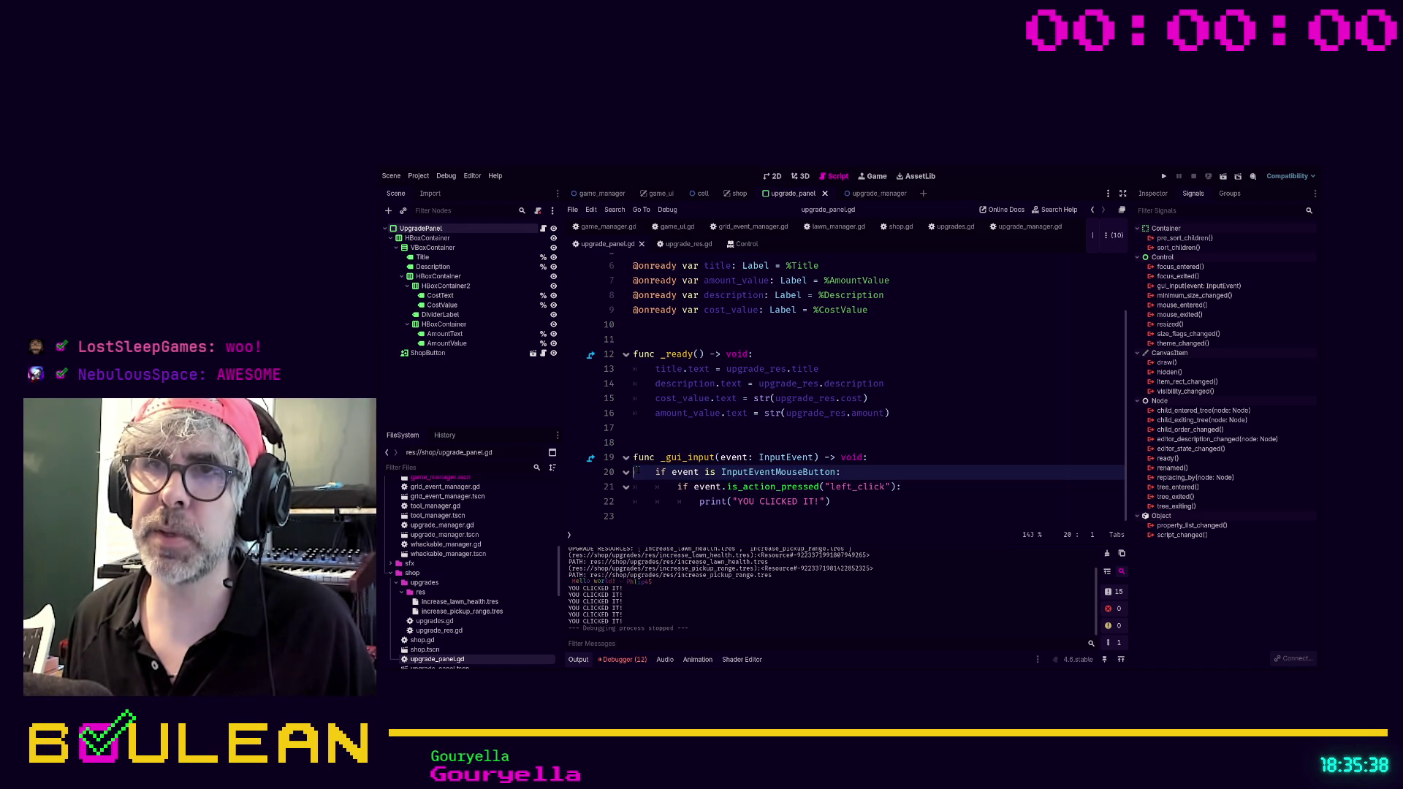
left_click(853, 471)
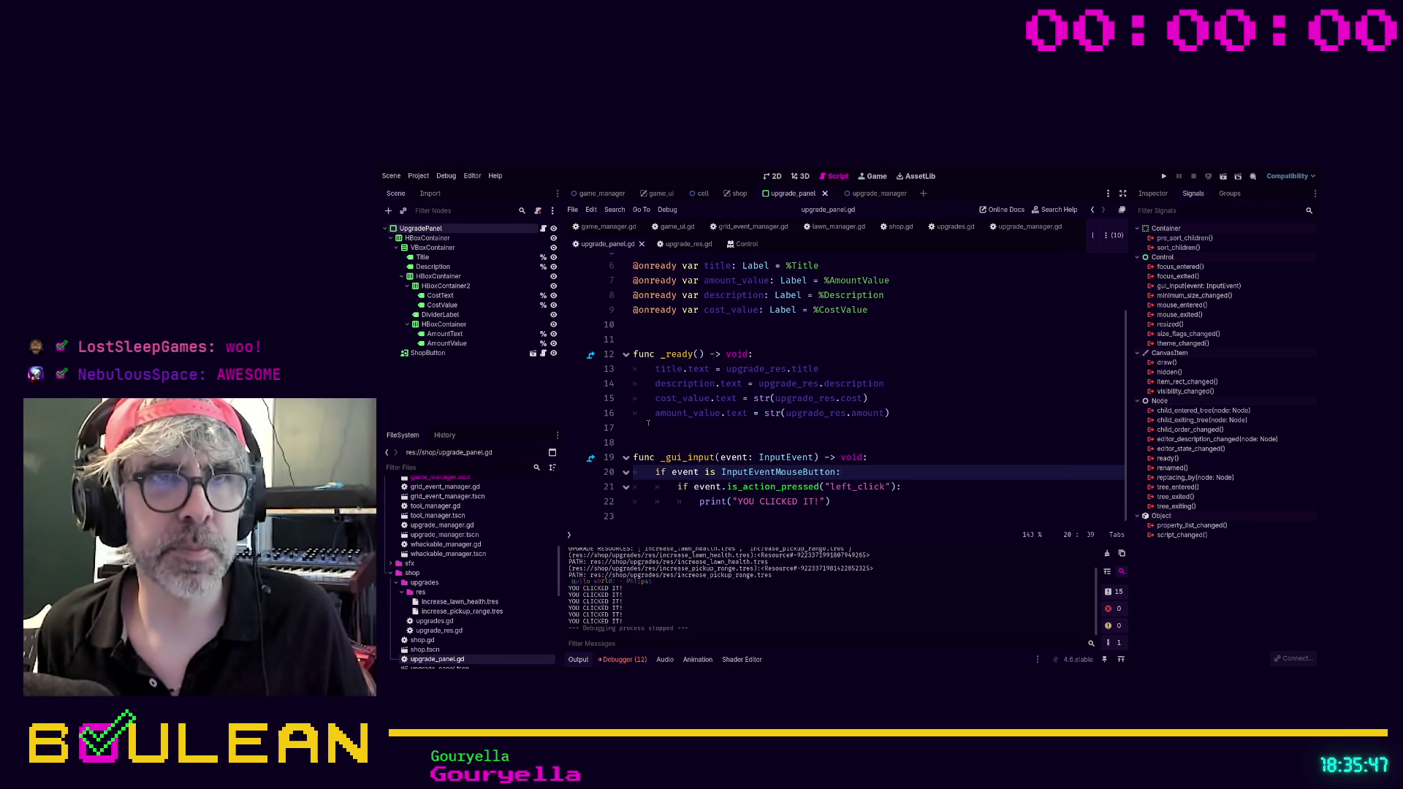
left_click(870, 504)
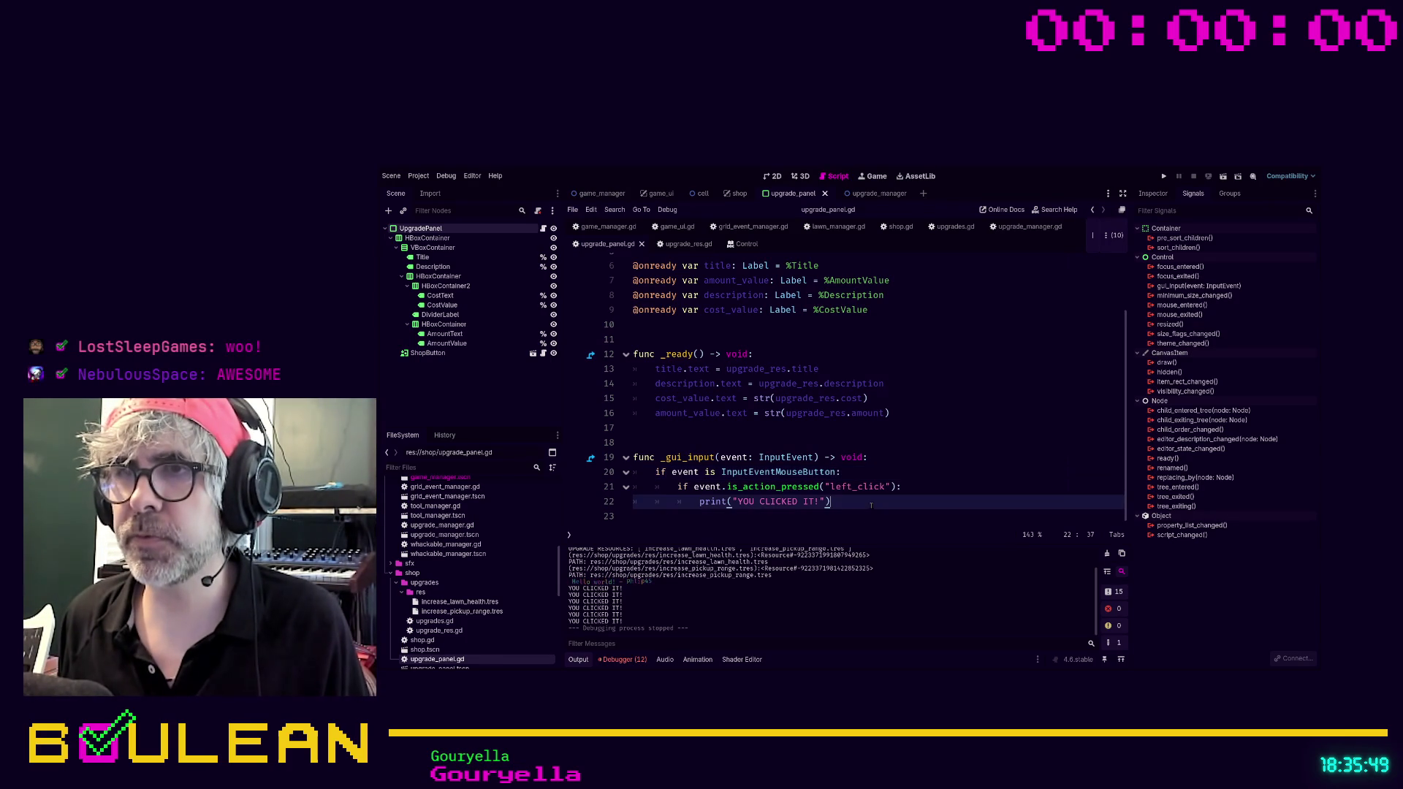
key("Down")
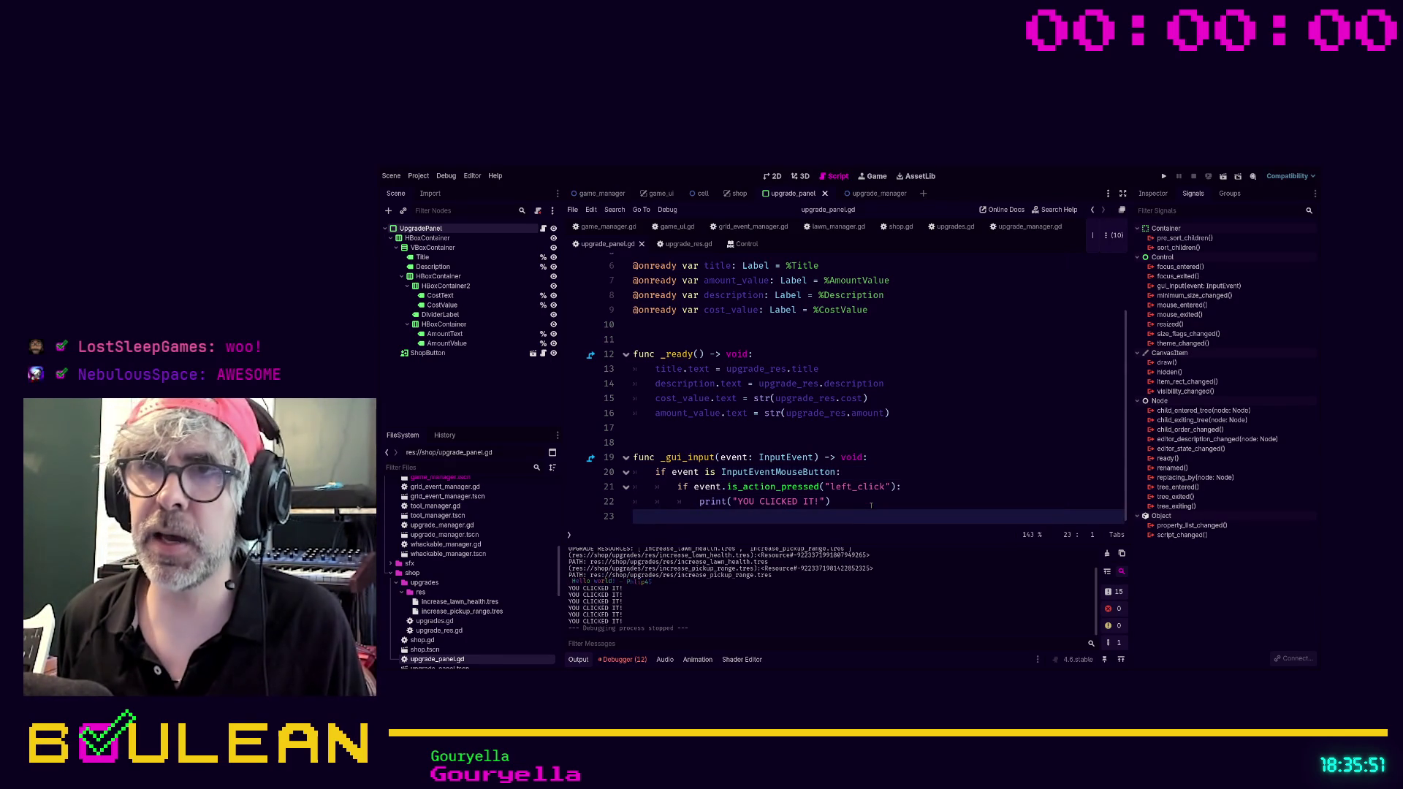
left_click(697, 461, "ctrl")
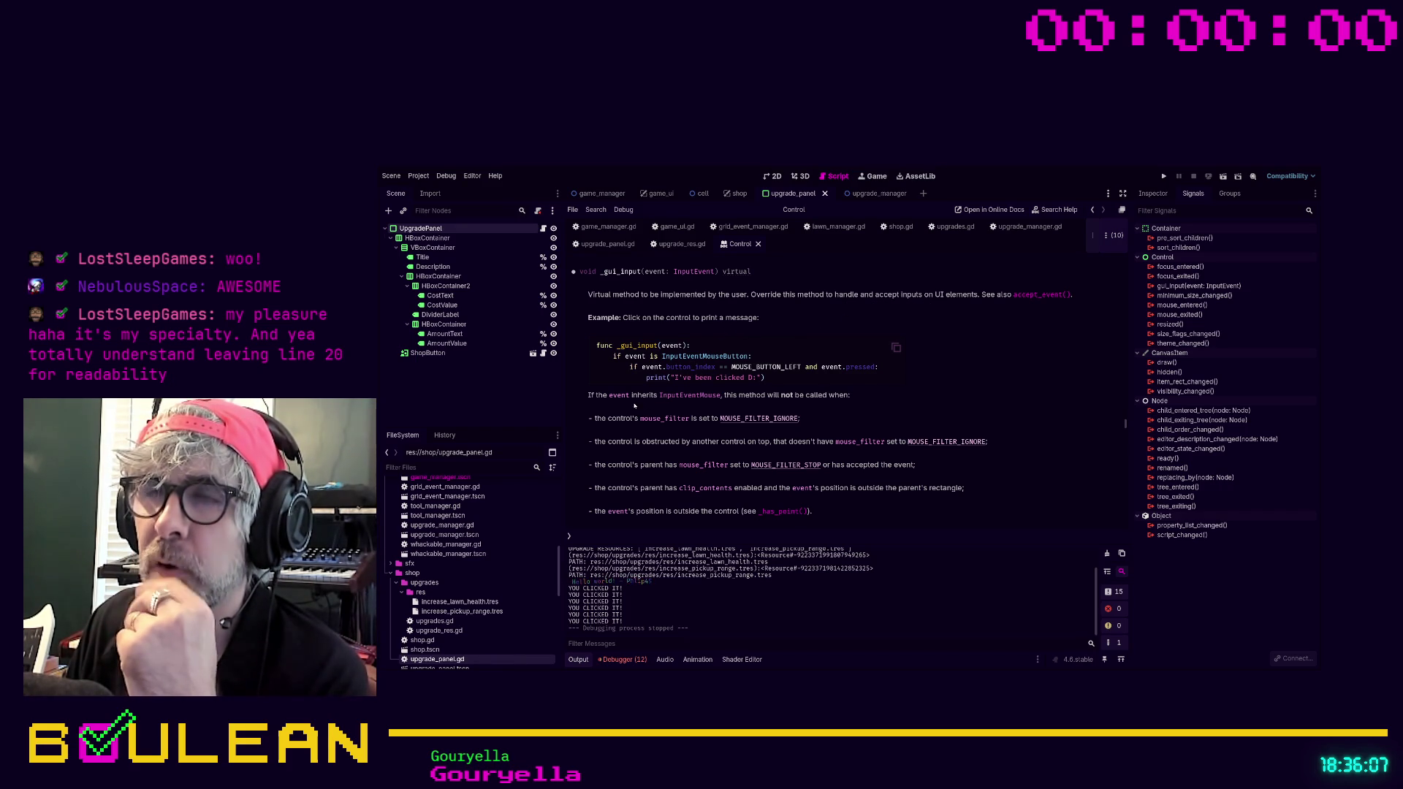
Scroll through the Control _gui_input help notes, then run the game again.
scroll(694, 370, "up", 1)
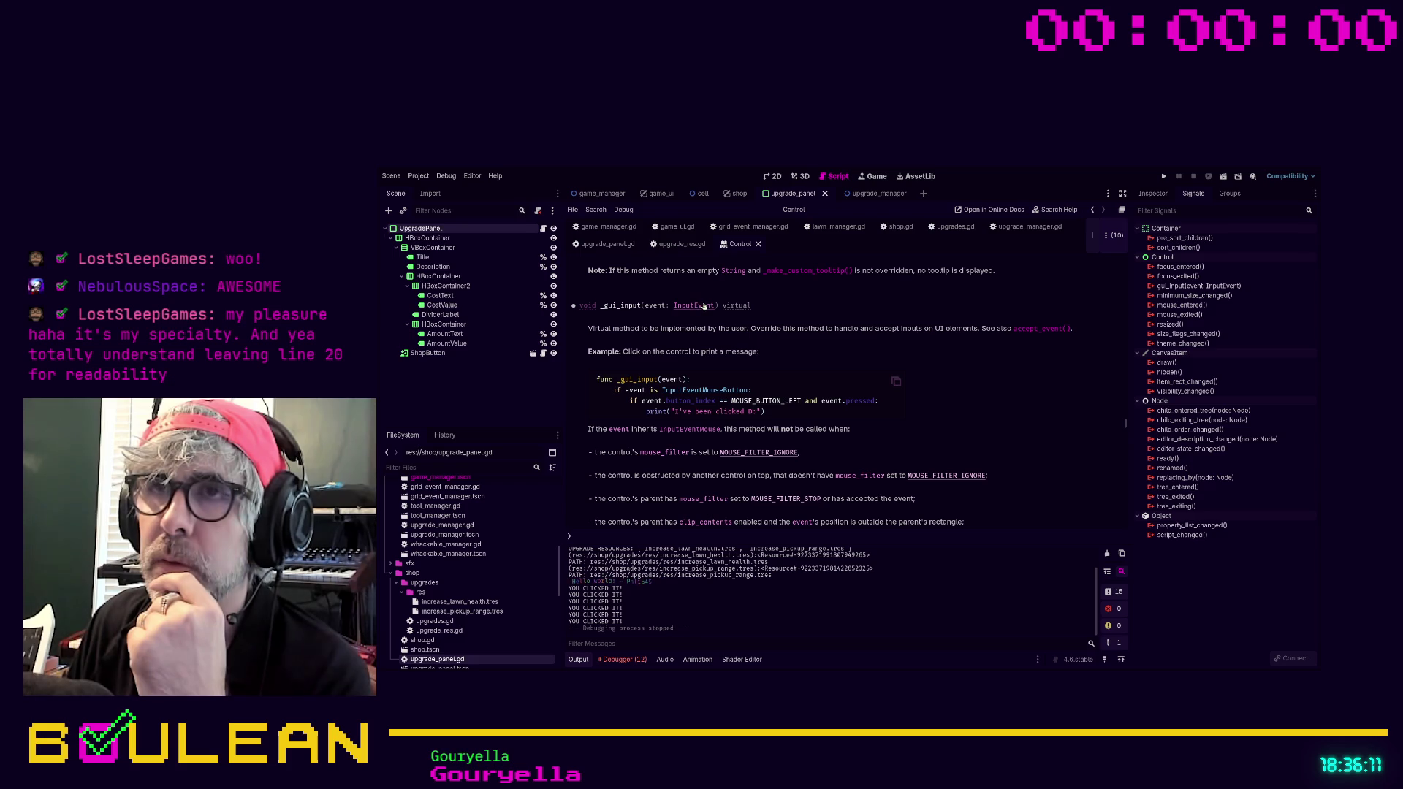
scroll(780, 347, "down", 3)
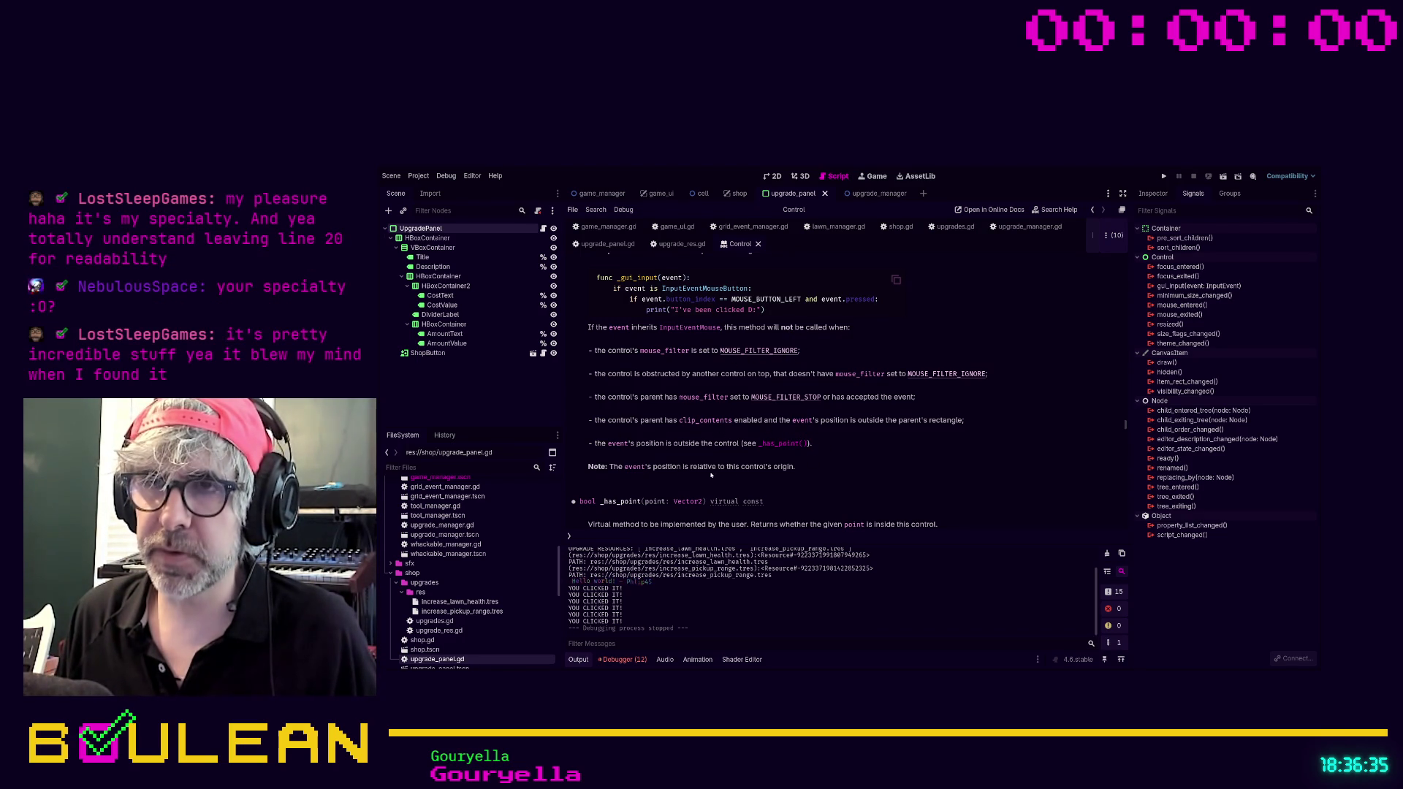
scroll(809, 474, "down", 1)
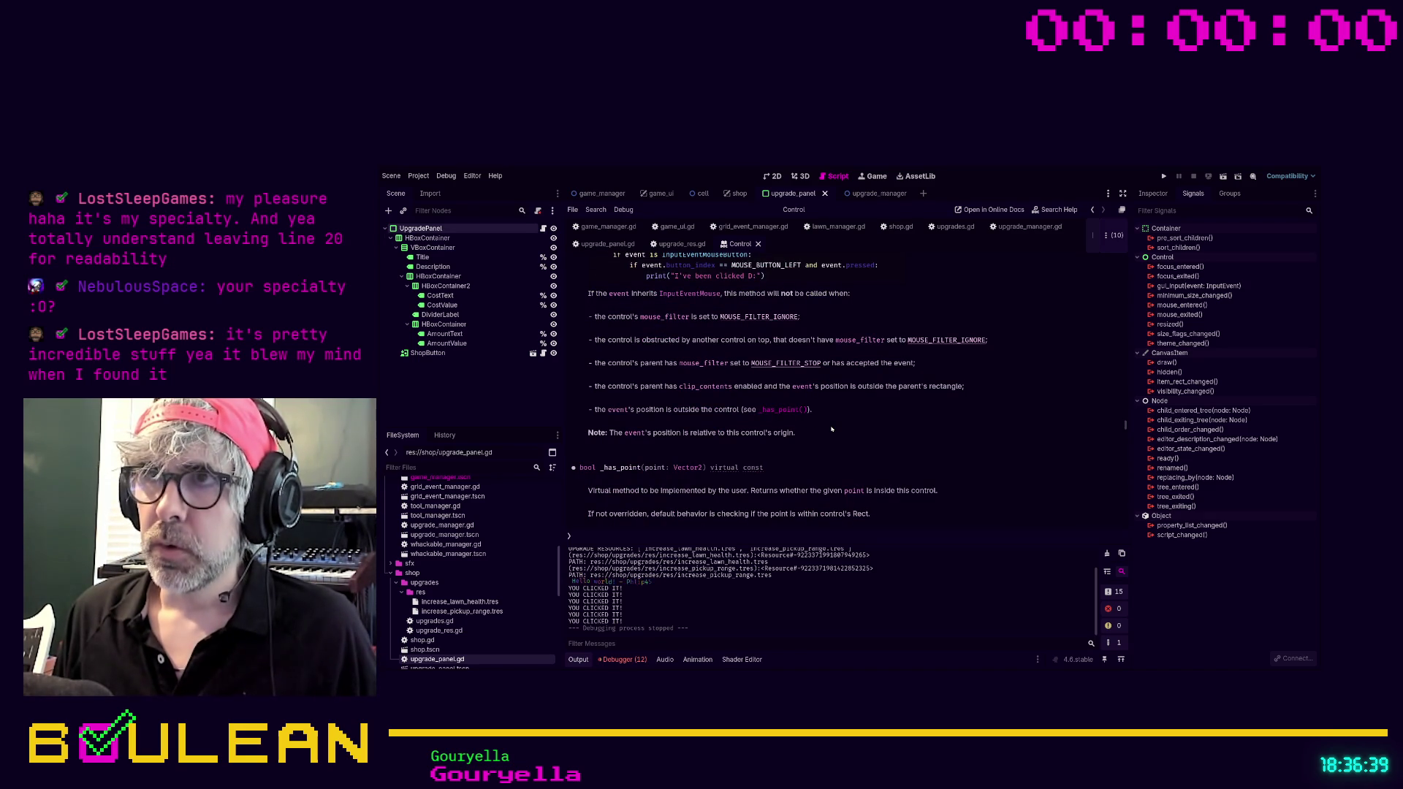
key("F5")
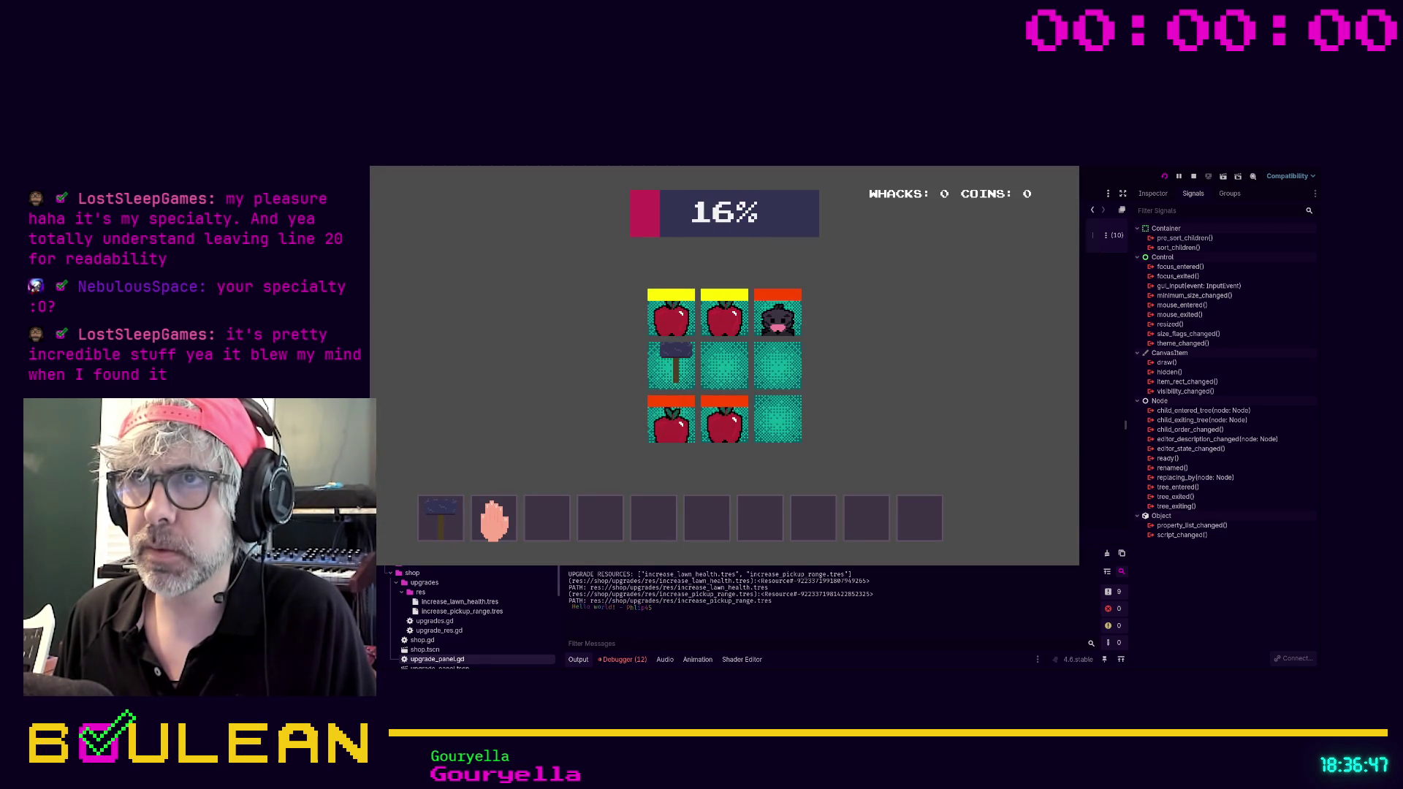
Whack a tile, open the shop, click the upgrade panels to print the message, then stop the game.
left_click(675, 358)
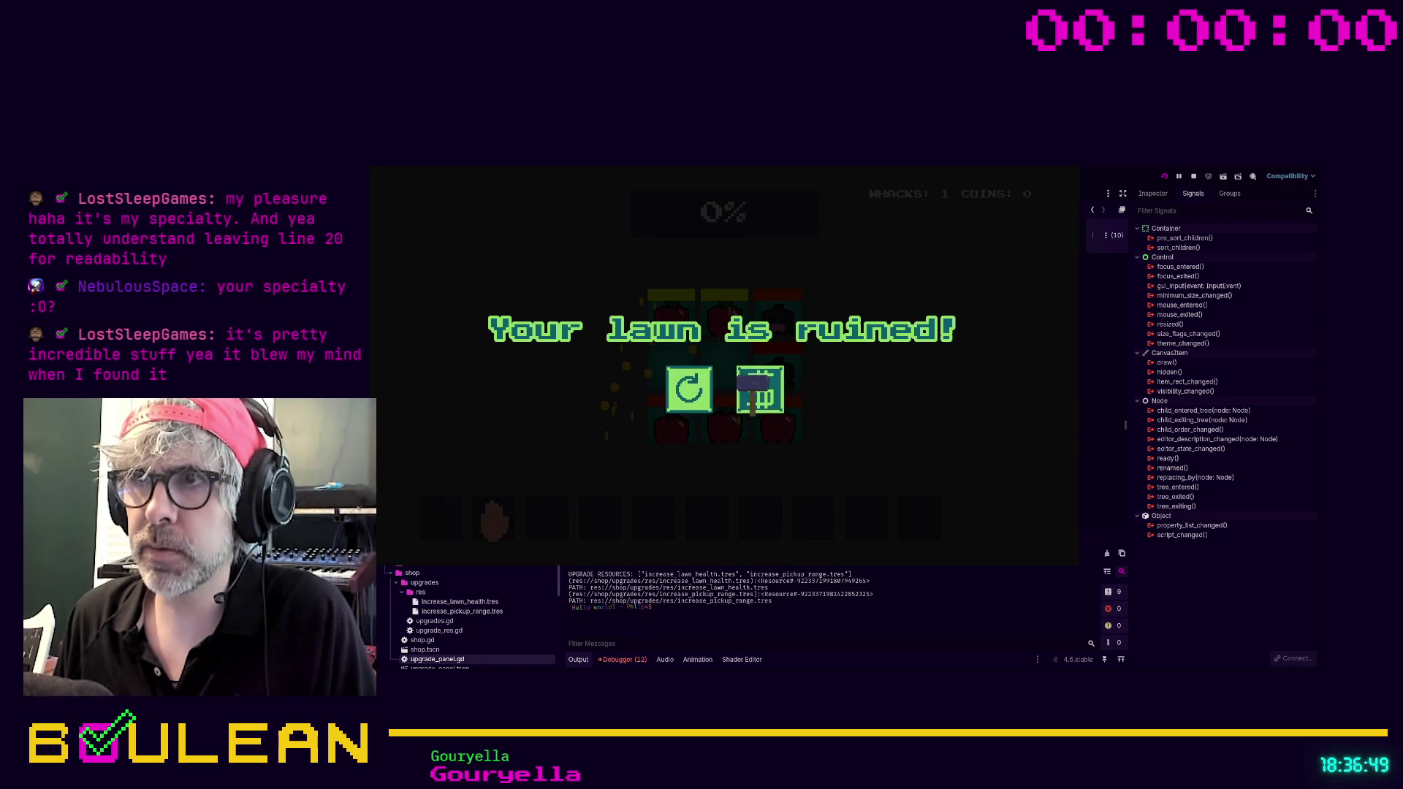
left_click(760, 389)
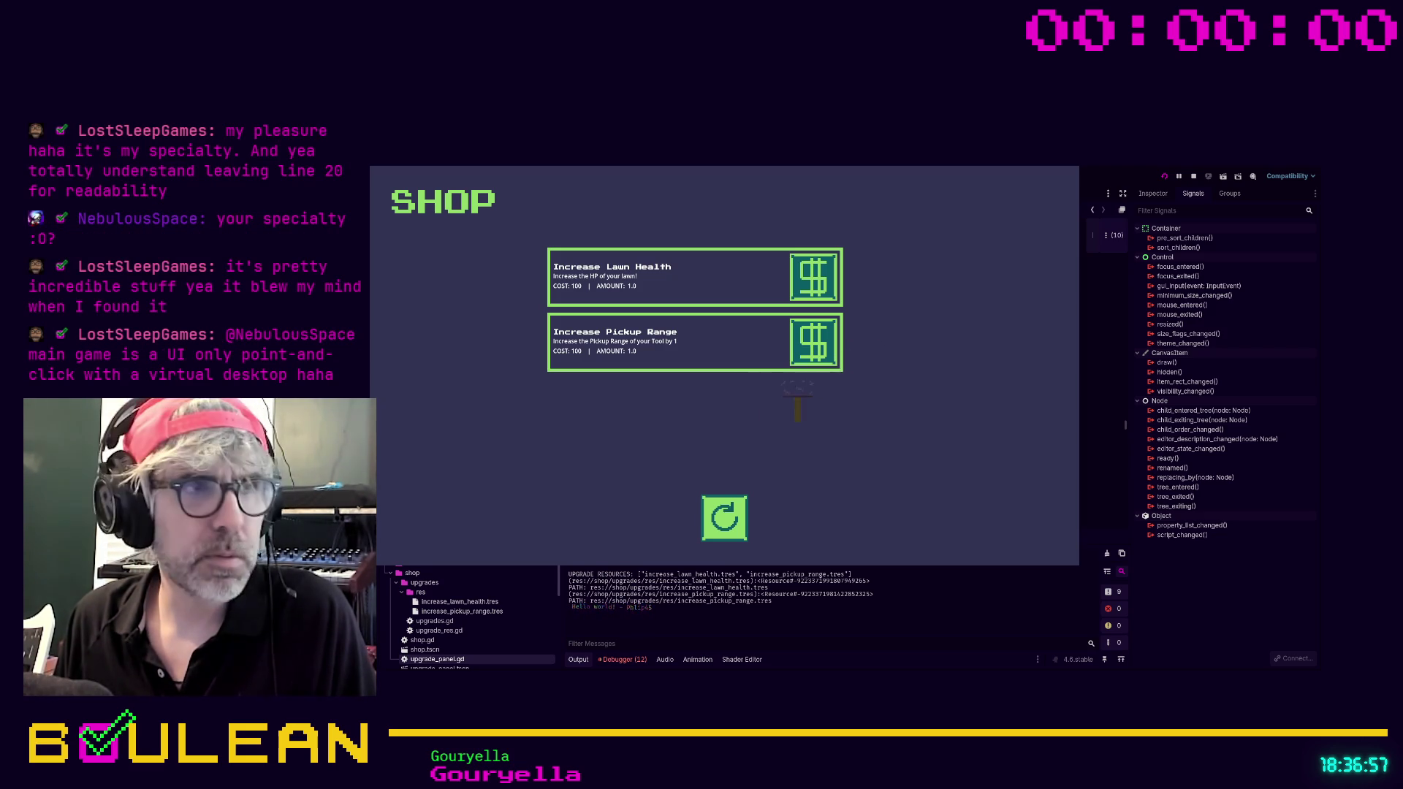
left_click(557, 346)
left_click(641, 292)
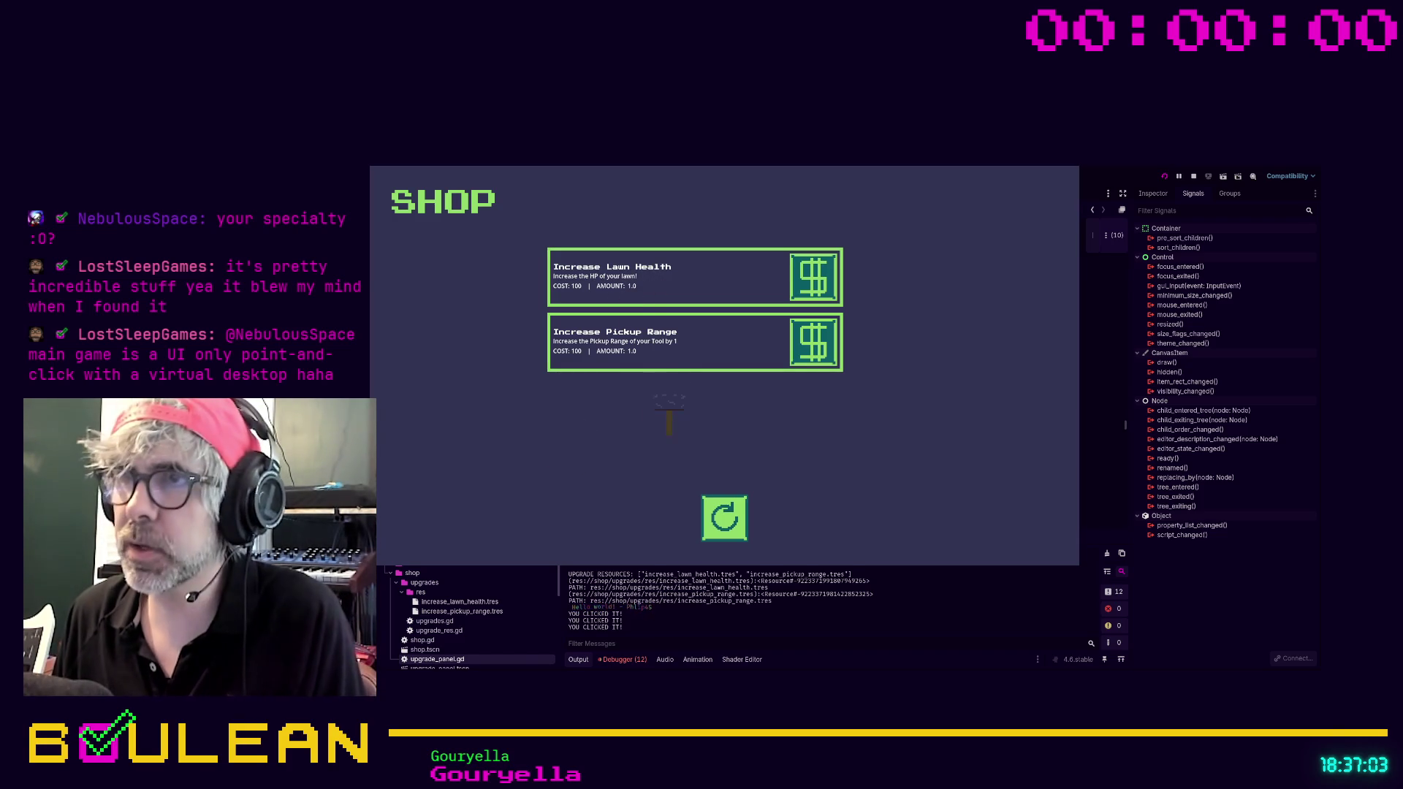
key("F8")
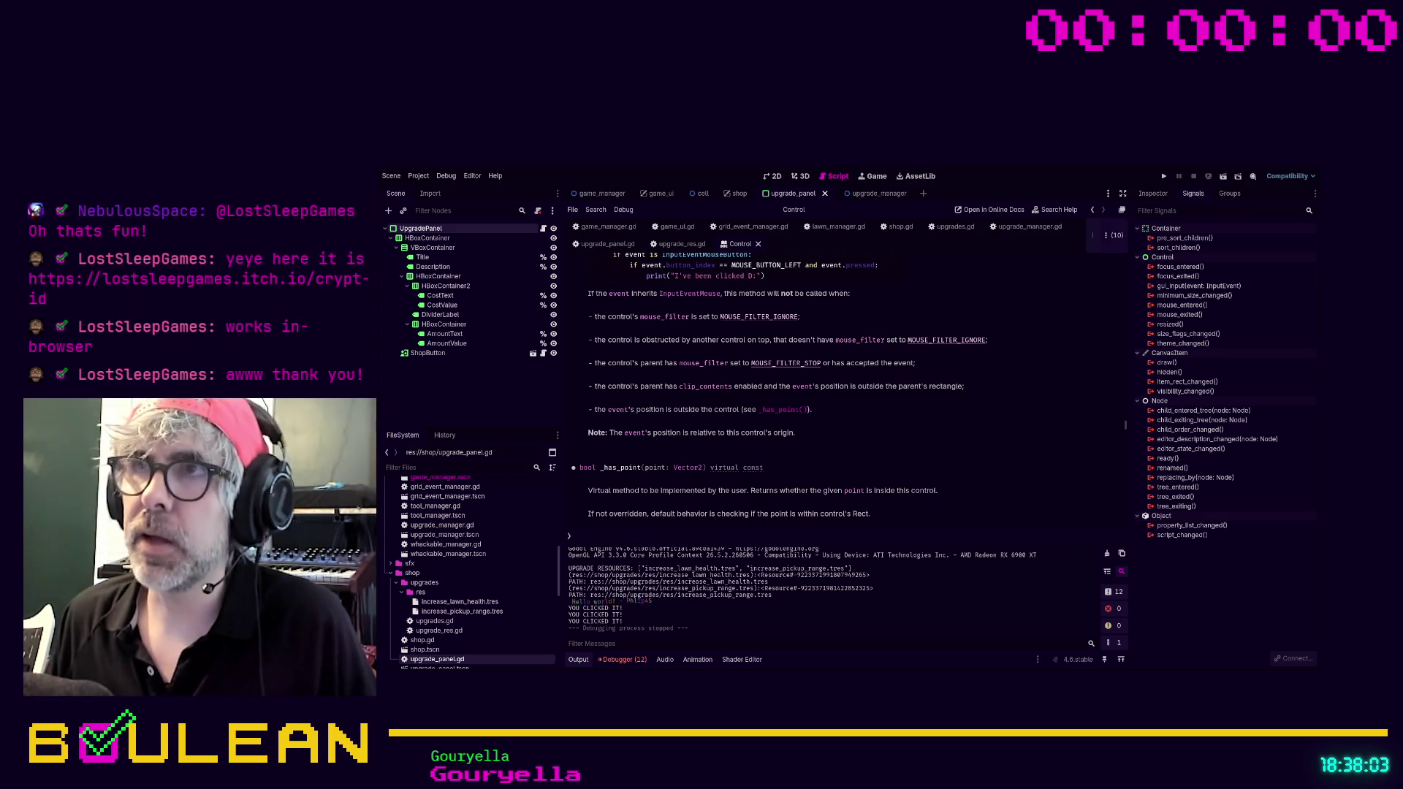
left_click(773, 176)
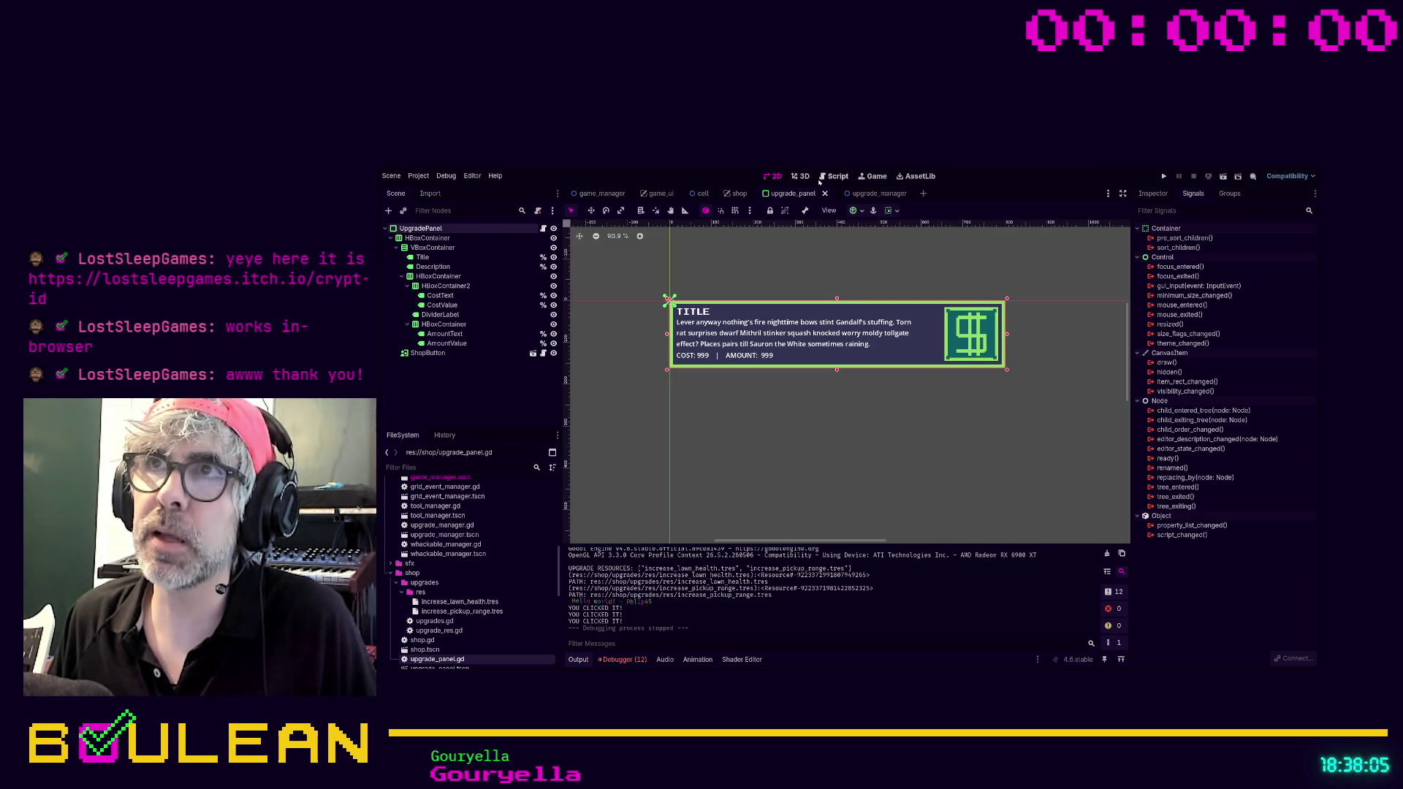
left_click(837, 177)
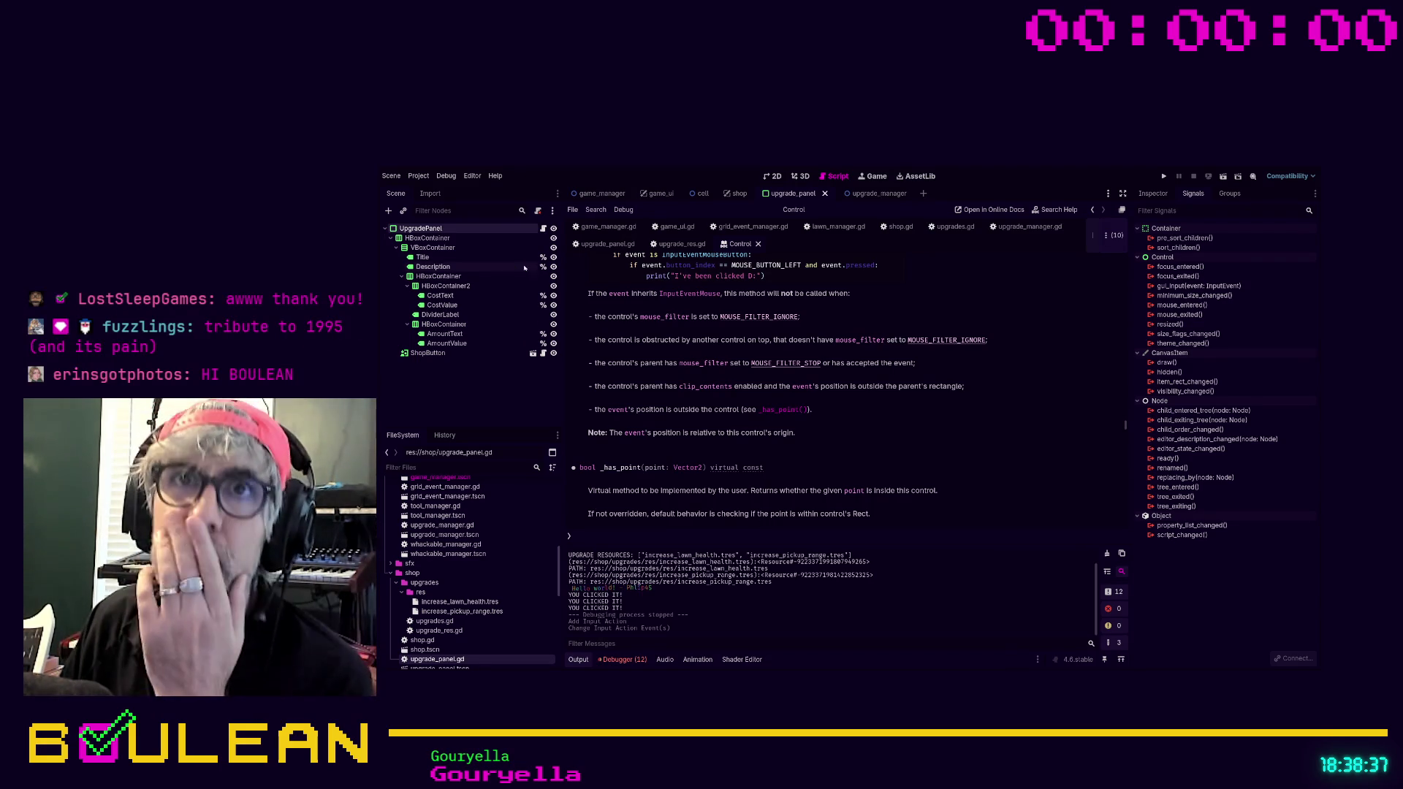
left_click(608, 226)
Add a new func _input(event) below _ready in game_manager.gd via autocompletion.
scroll(785, 385, "up", 8)
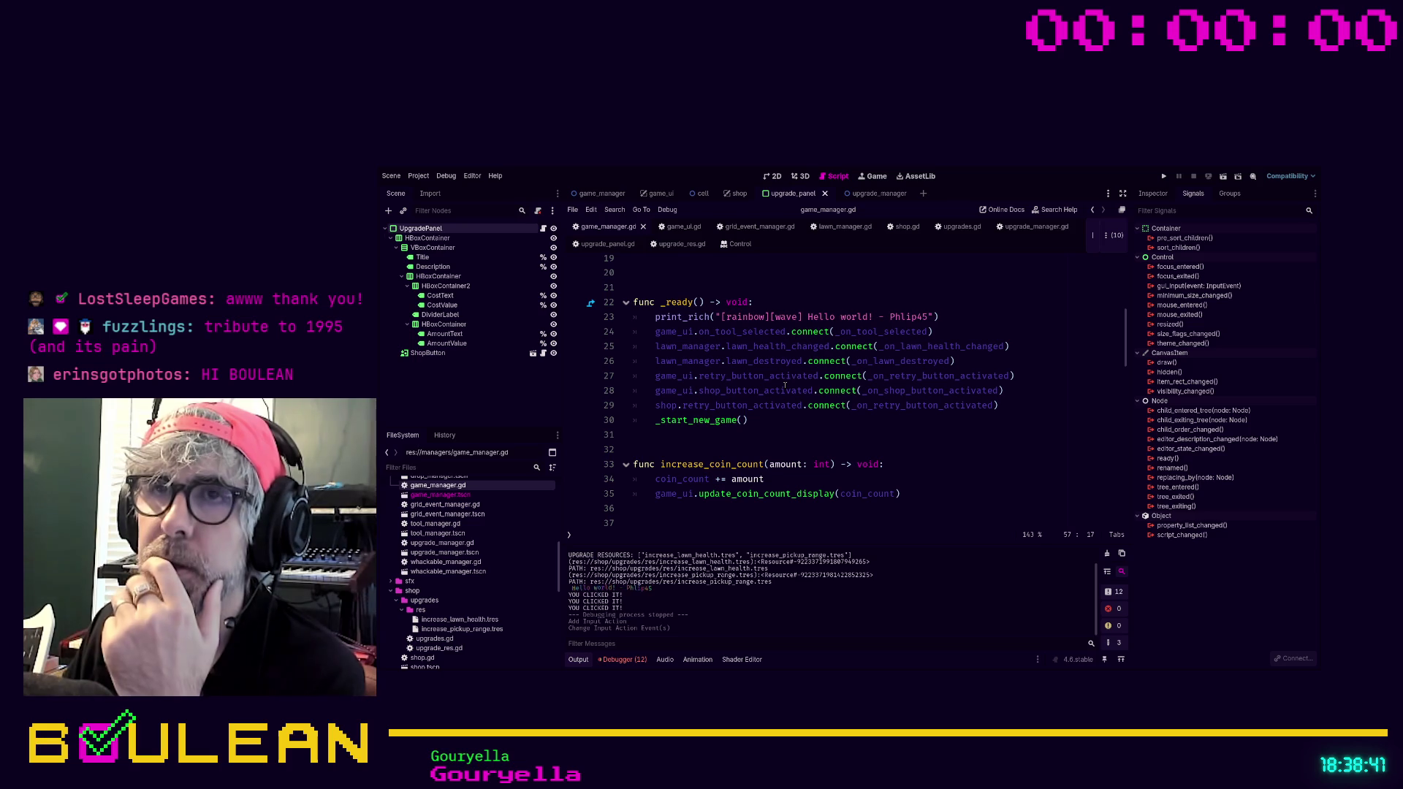
scroll(784, 385, "down", 3)
scroll(778, 351, "up", 5)
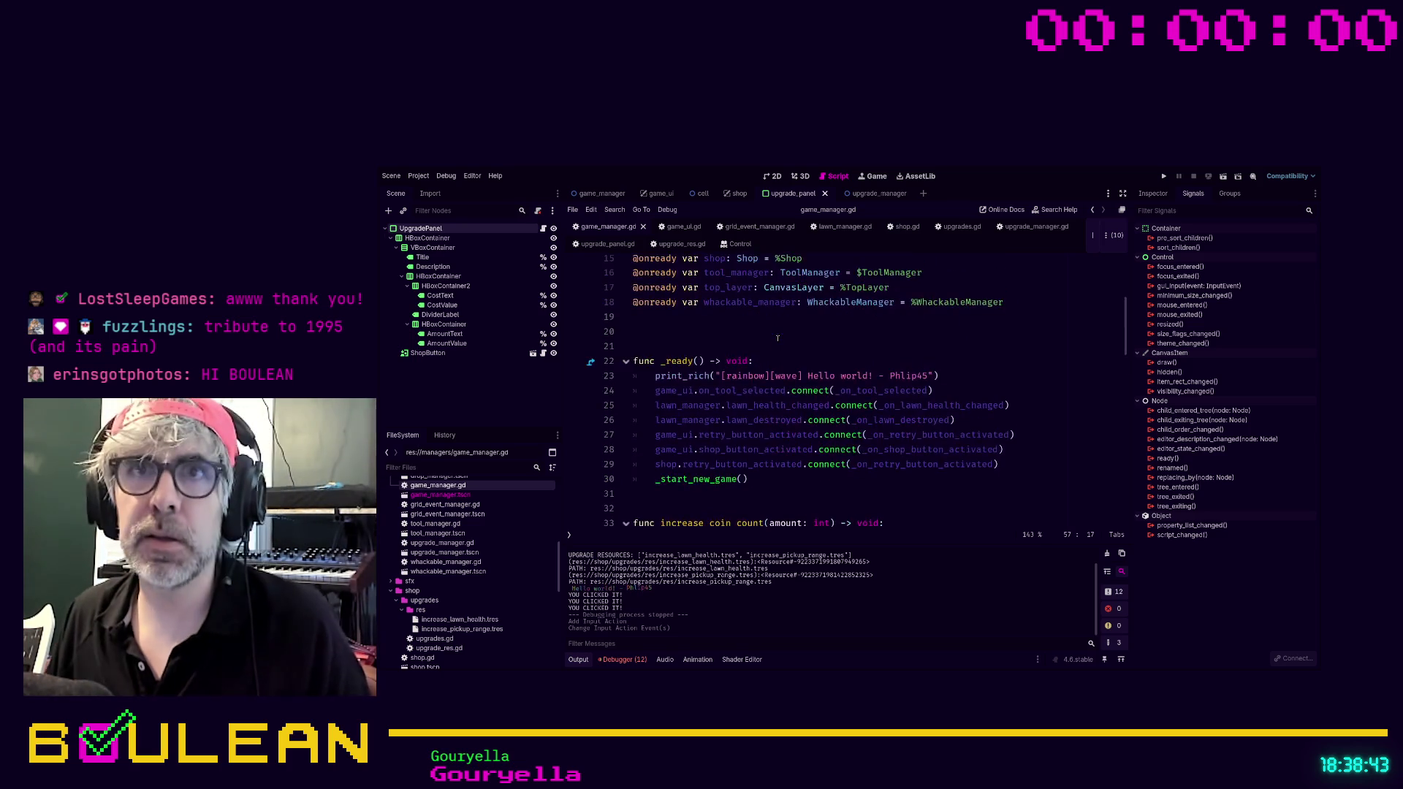
scroll(777, 338, "down", 3)
left_click(659, 426)
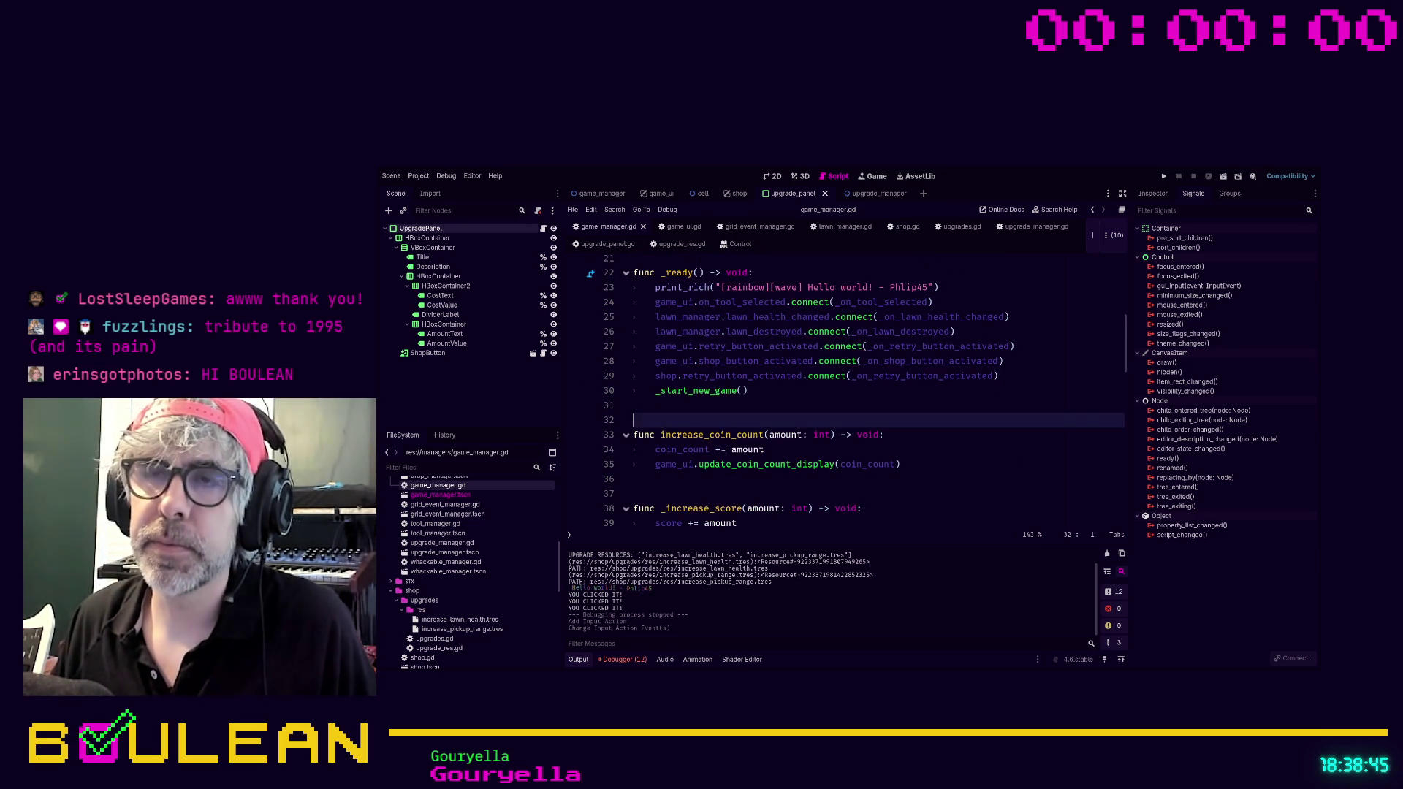
key("Return")
key("Return")
key("Return")
key("Up")
key("Up")
key("Up")
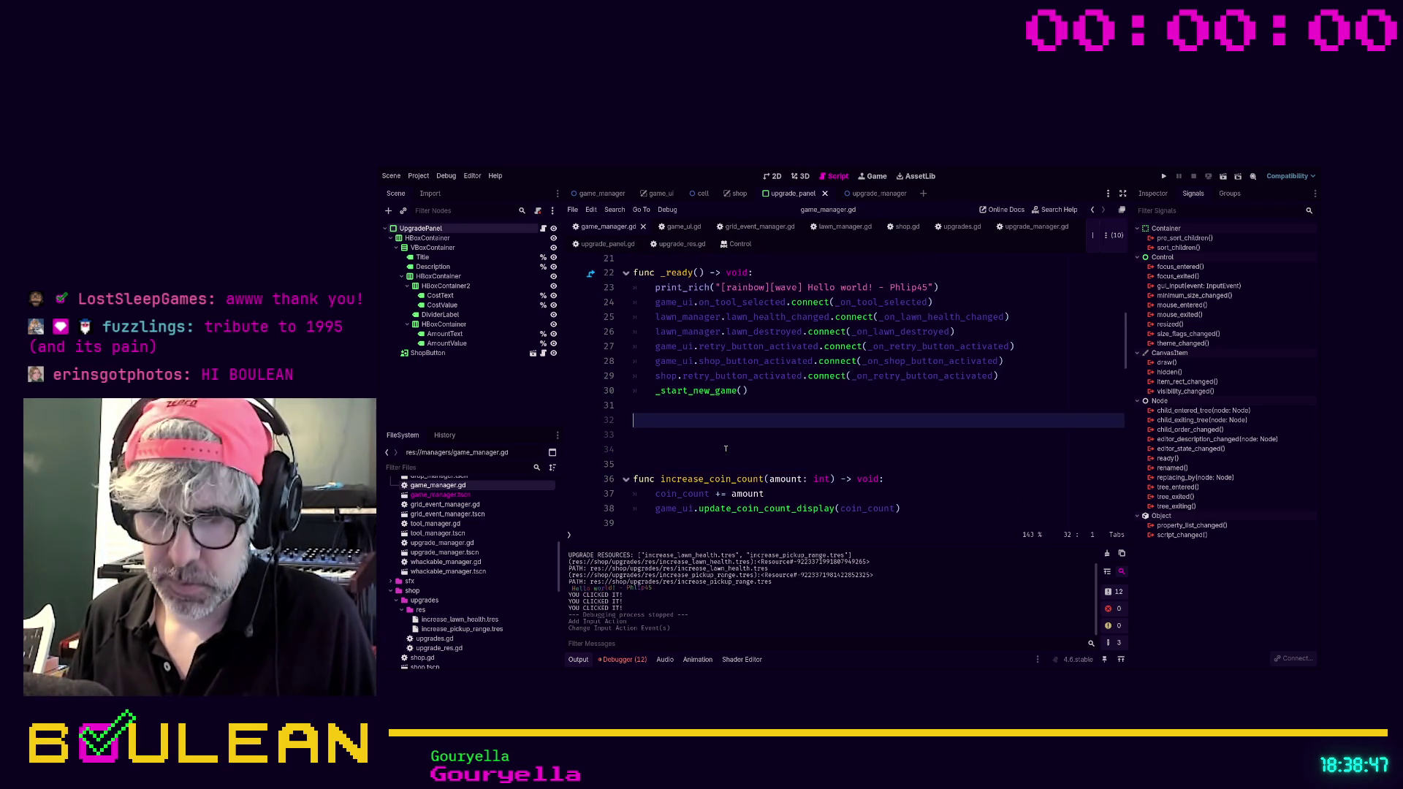
type("func _inp")
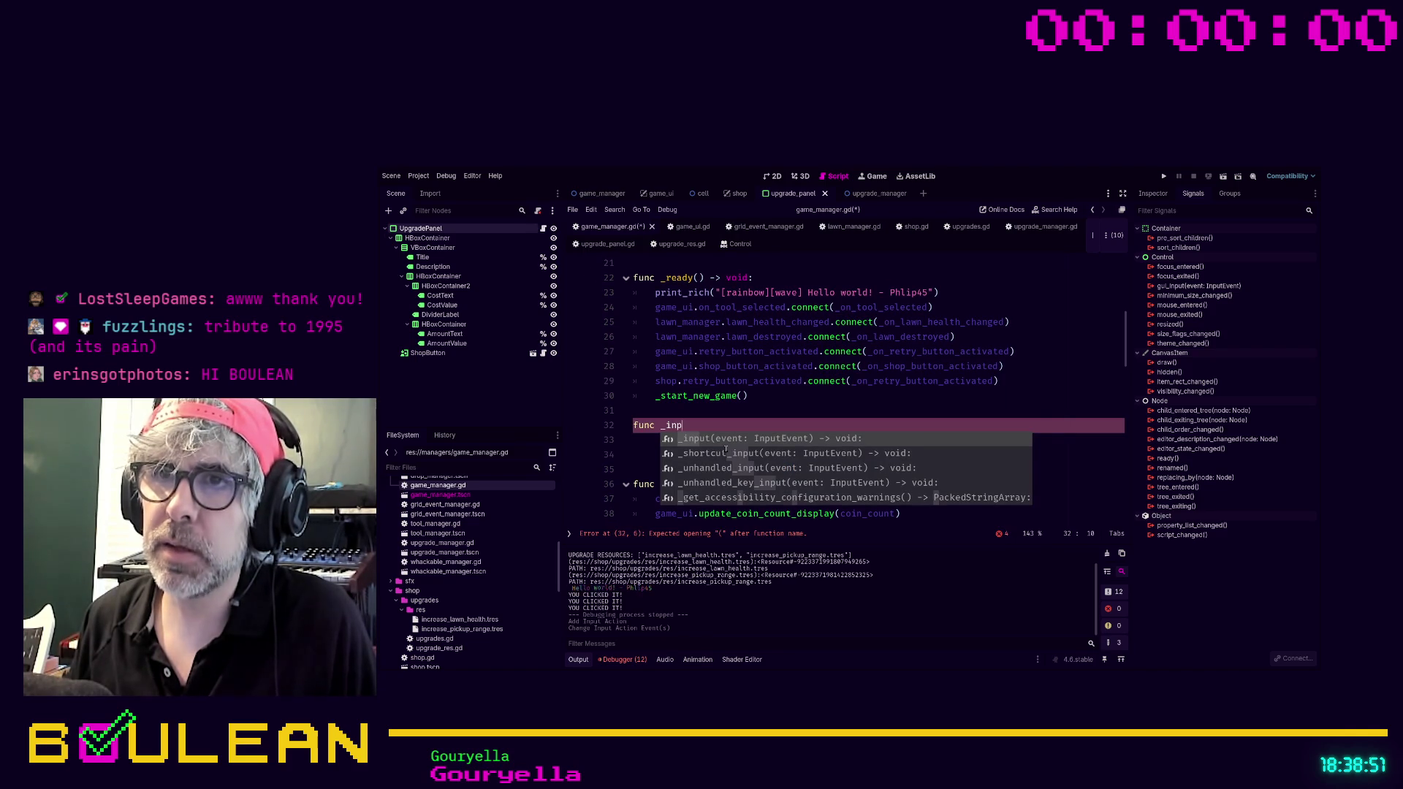
key("Return")
key("Return")
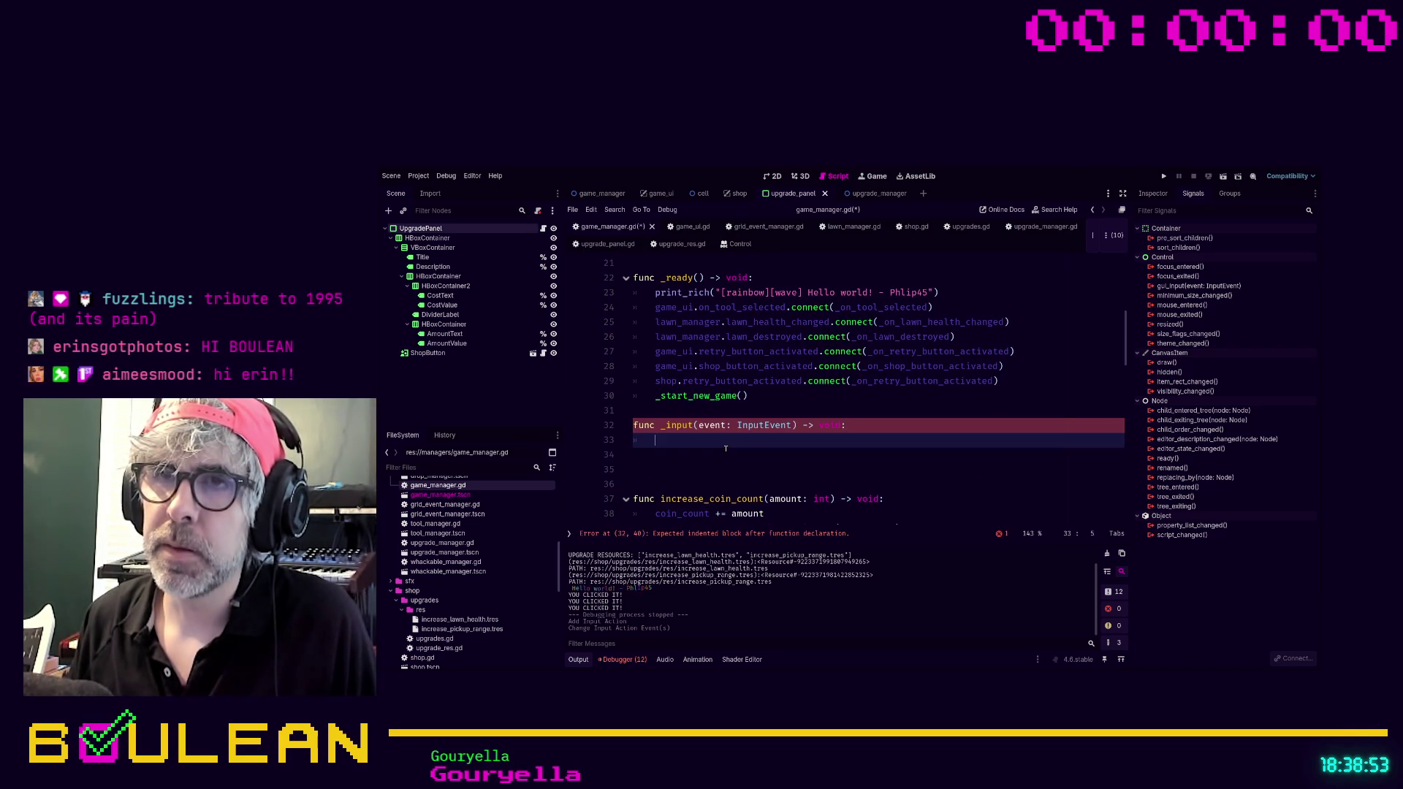
Write the condition if event.is_action_pressed("shop"): inside _input.
type("if")
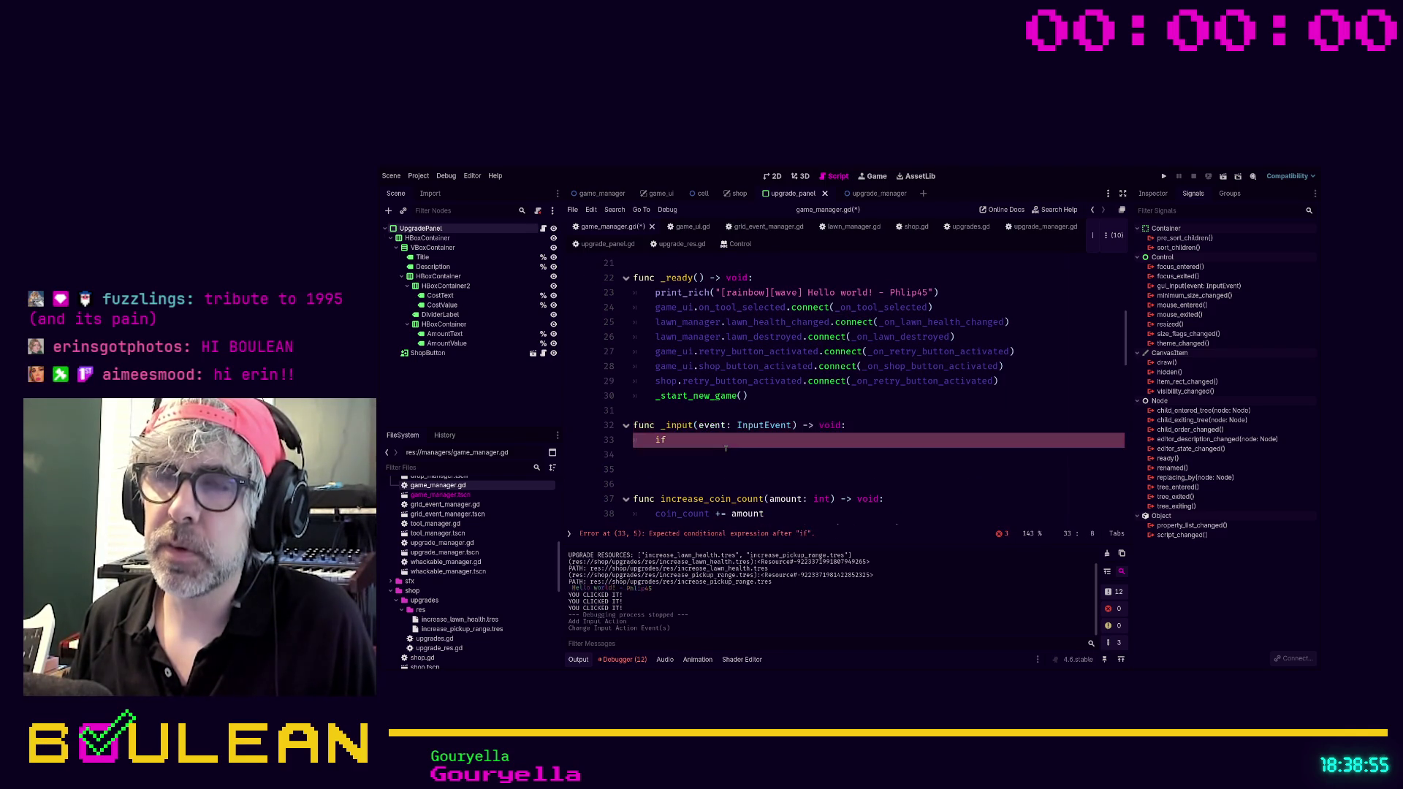
type(" event.is_")
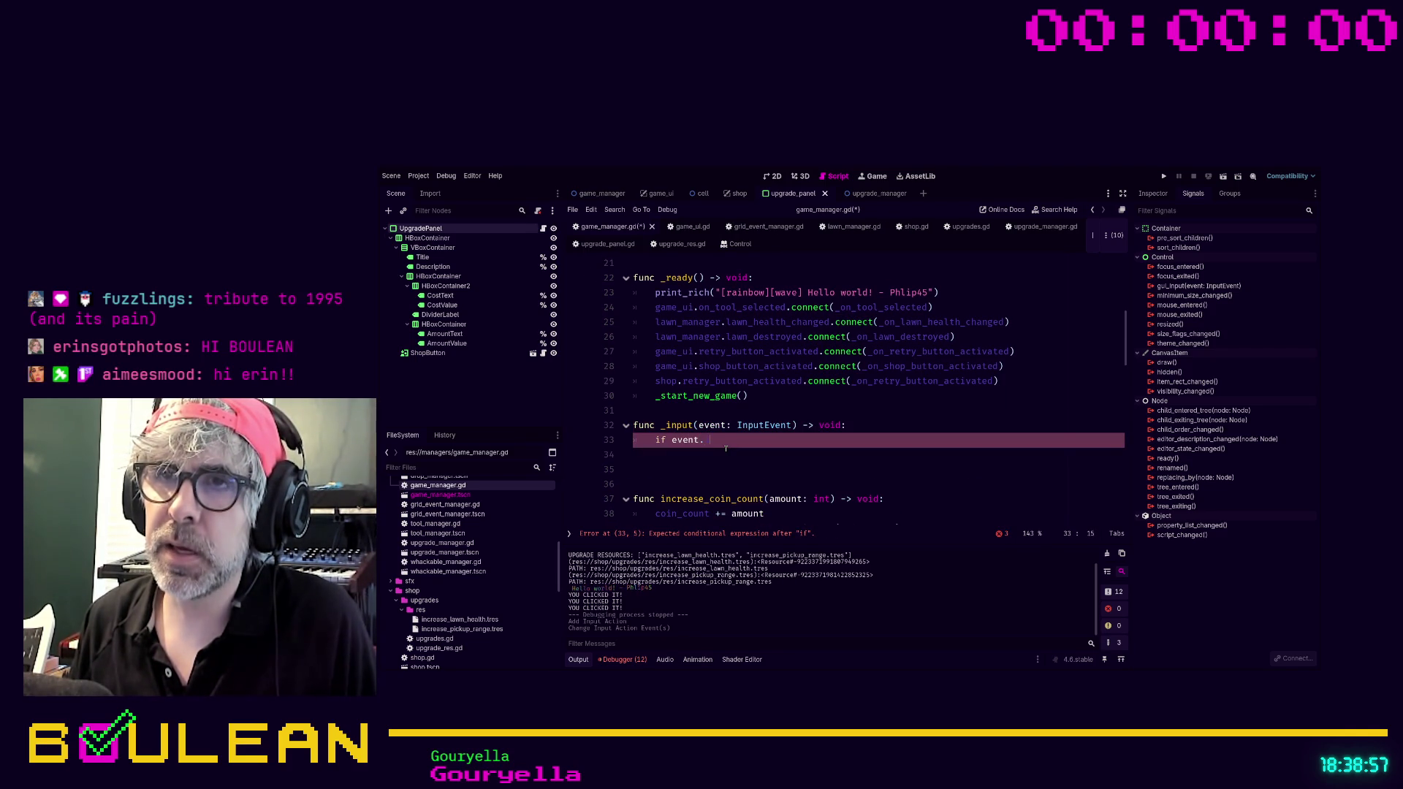
key("Down")
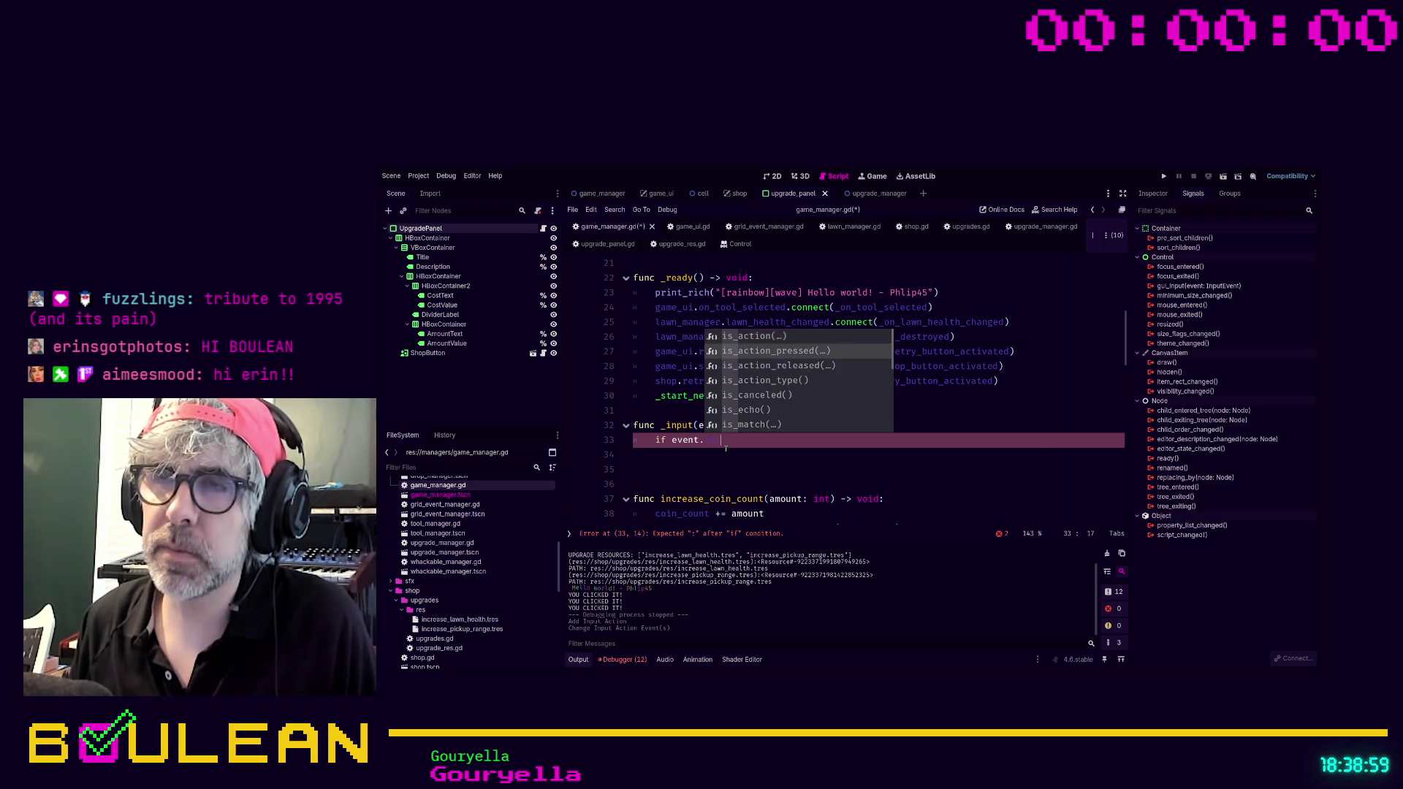
key("Return")
key("Down")
key("Return")
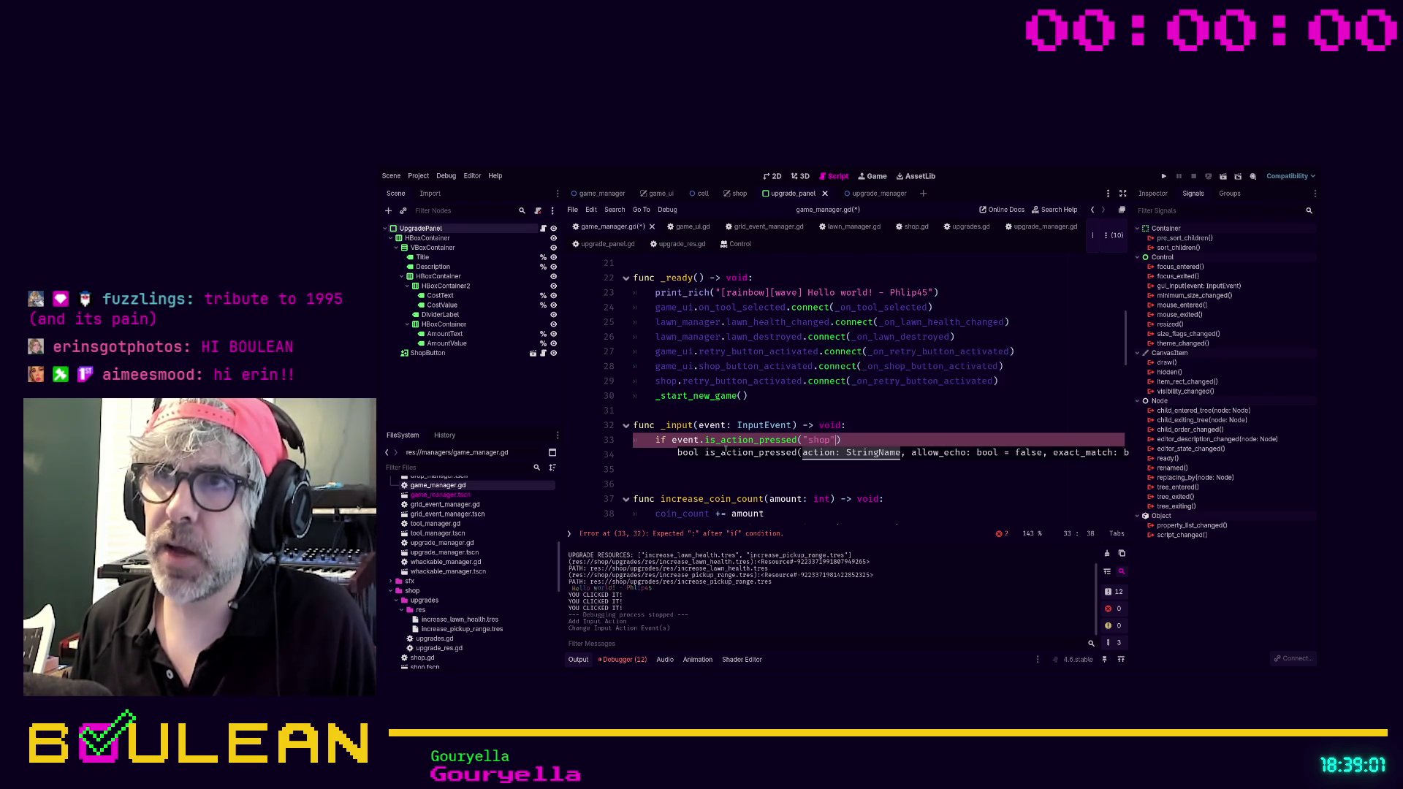
key("Right")
key("Return")
type("open")
key("BackSpace")
key("BackSpace")
key("BackSpace")
type(":")
key("Return")
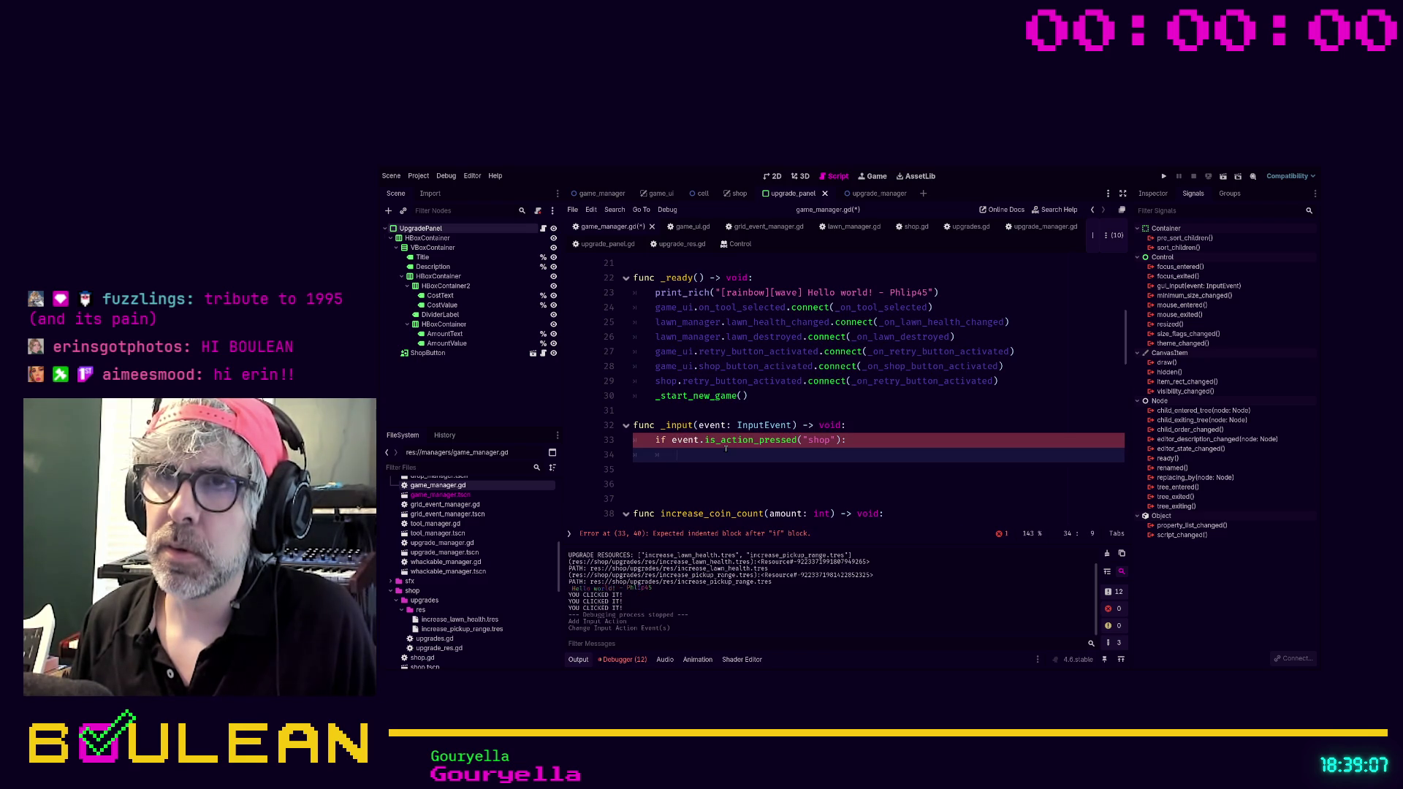
Call shop.open() under the condition, then save and run the game with F5.
scroll(726, 449, "down", 2)
left_click(881, 408)
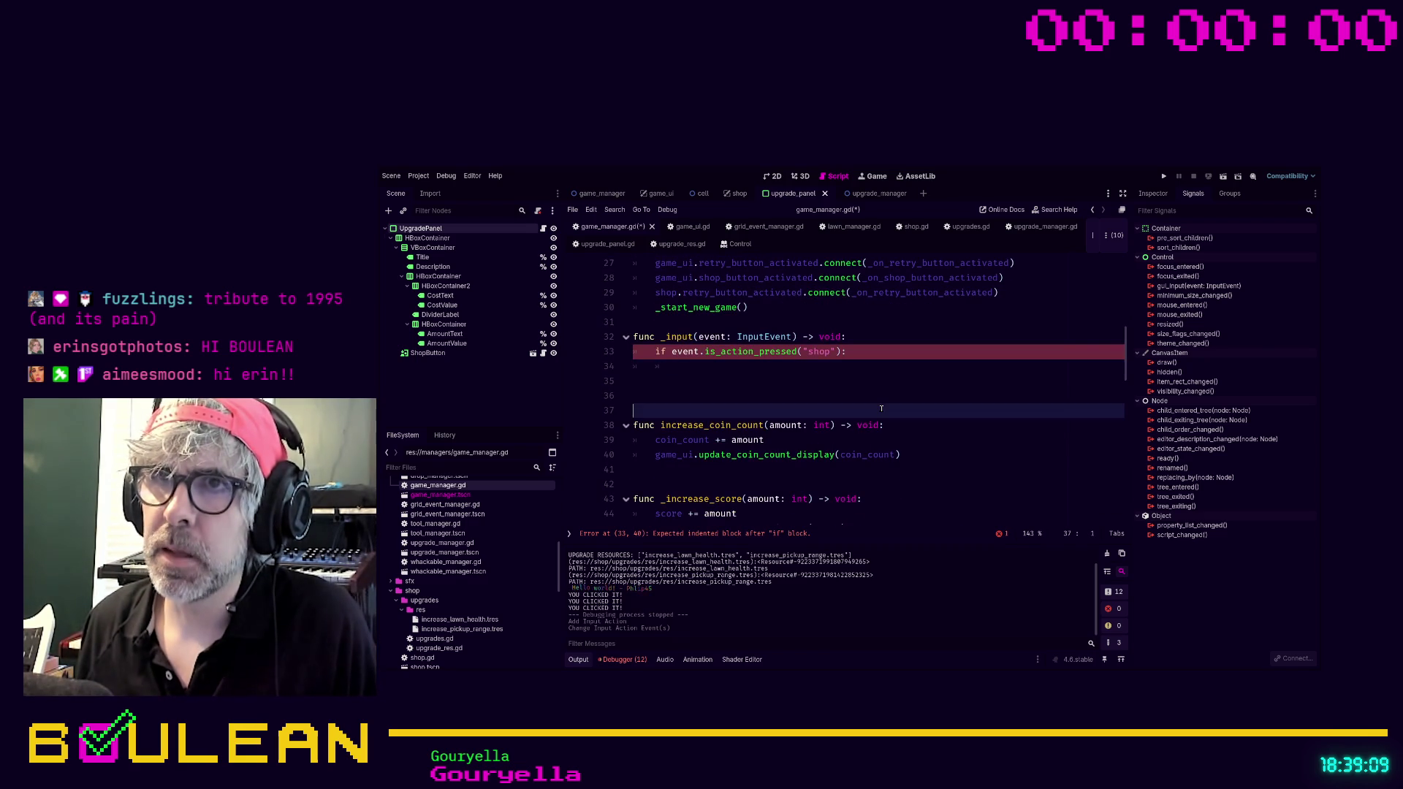
left_click(713, 366)
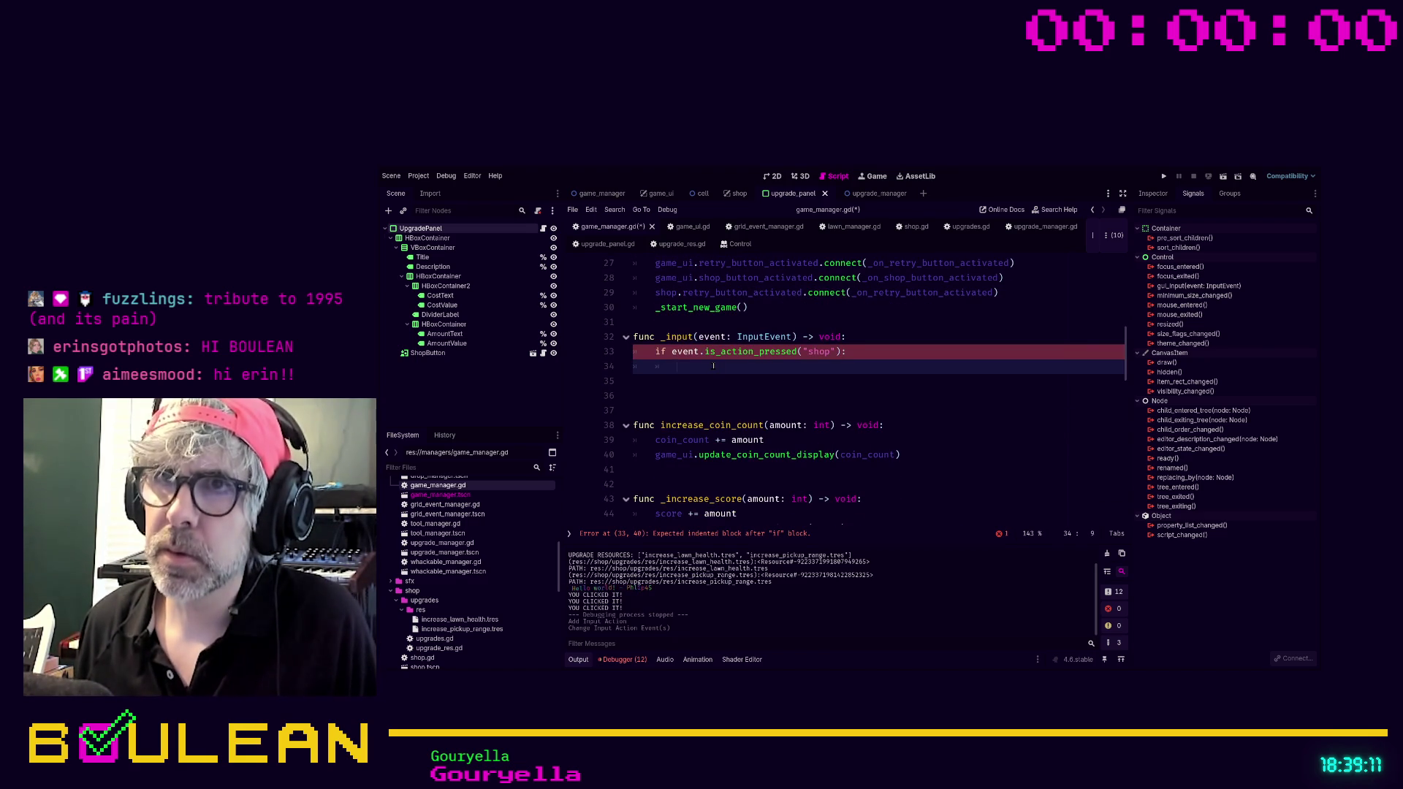
type("shop.op")
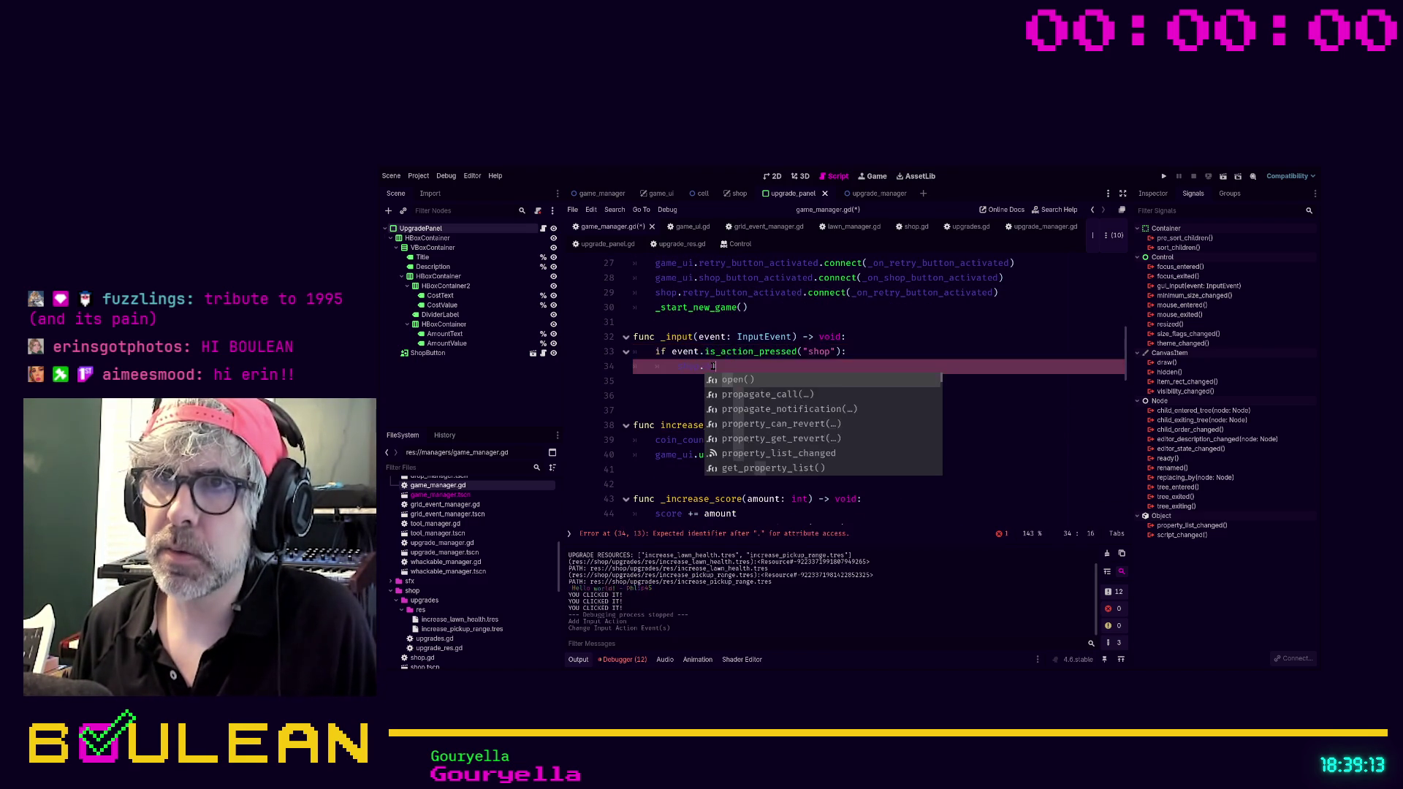
key("Return")
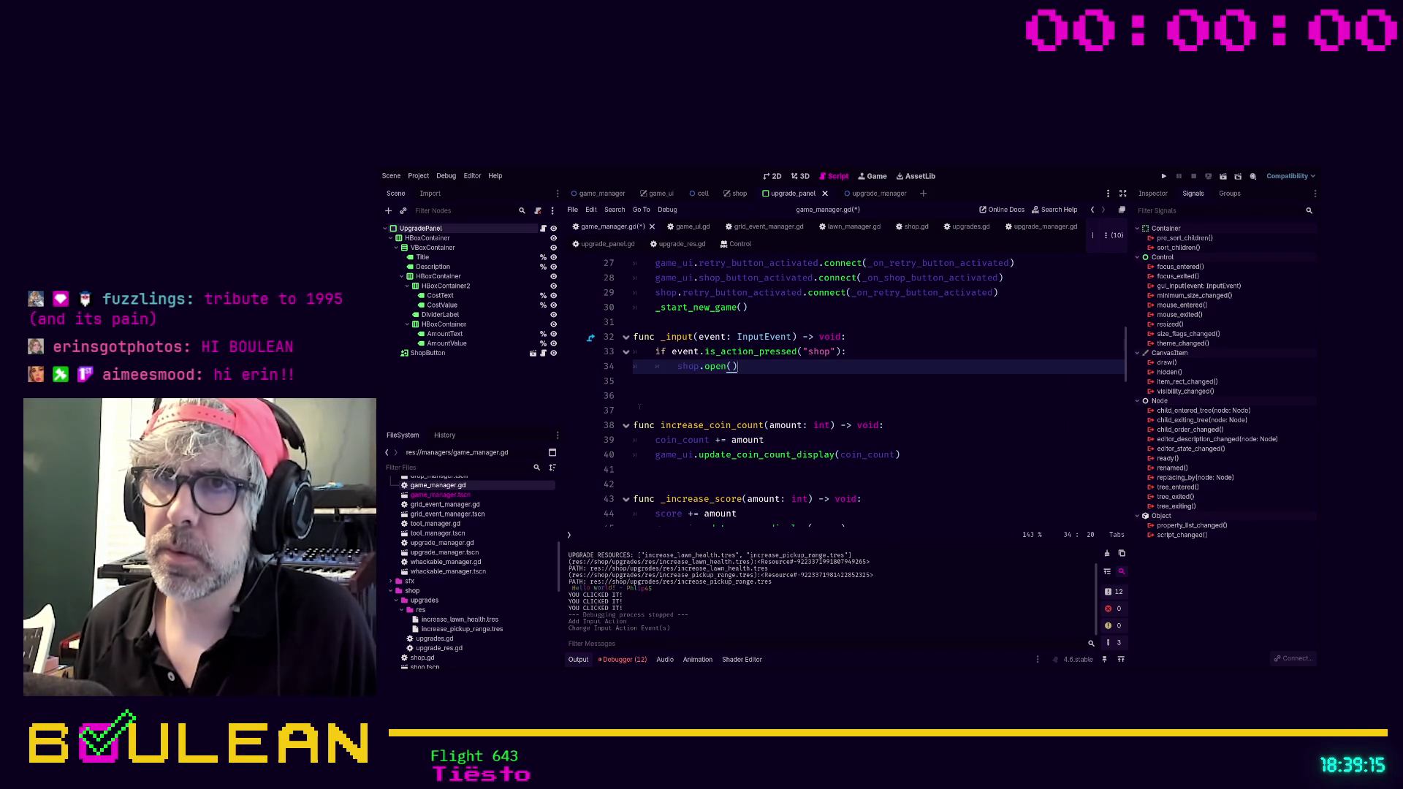
left_click(653, 410)
key("F5")
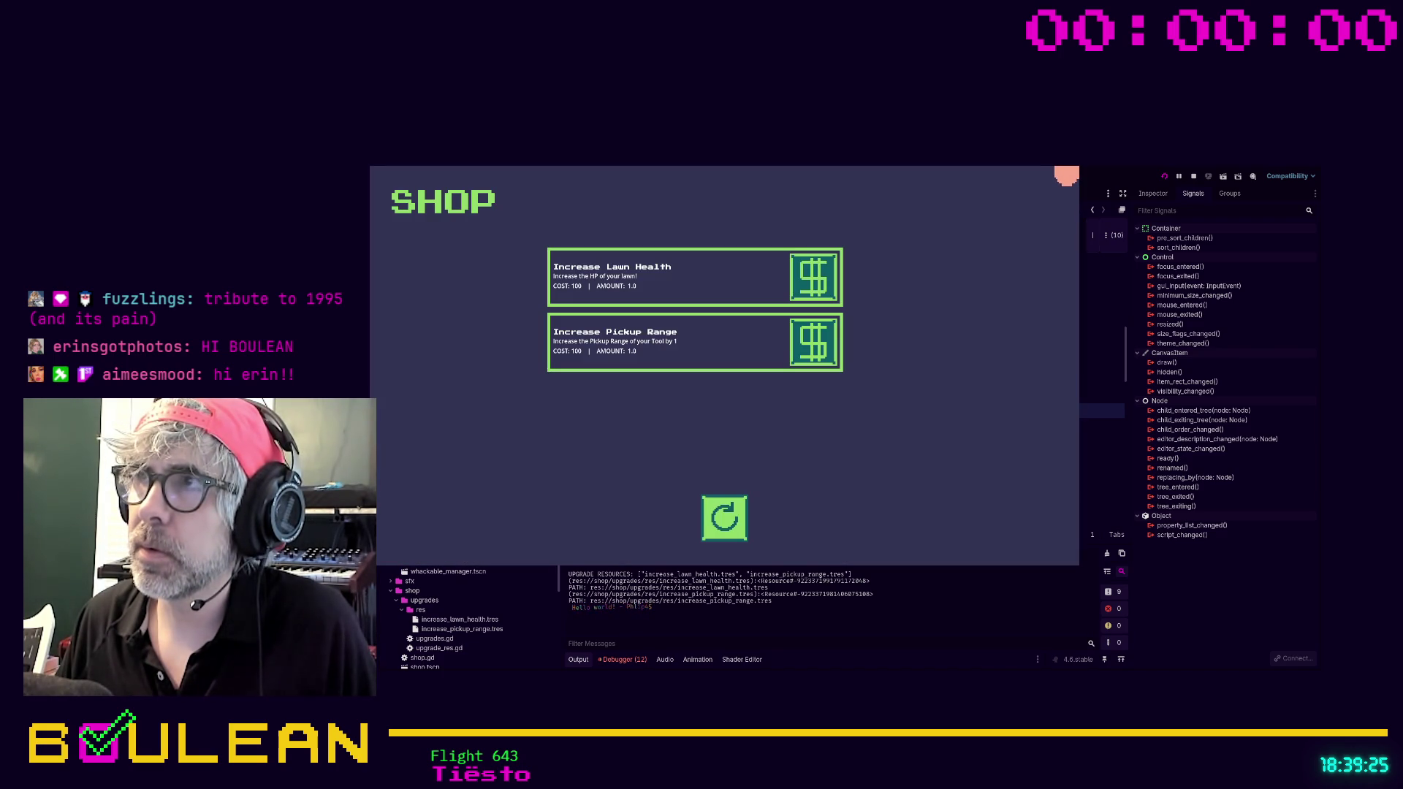
Start new rounds from the shop's Retry button several times, then stop the game with F8.
left_click(724, 517)
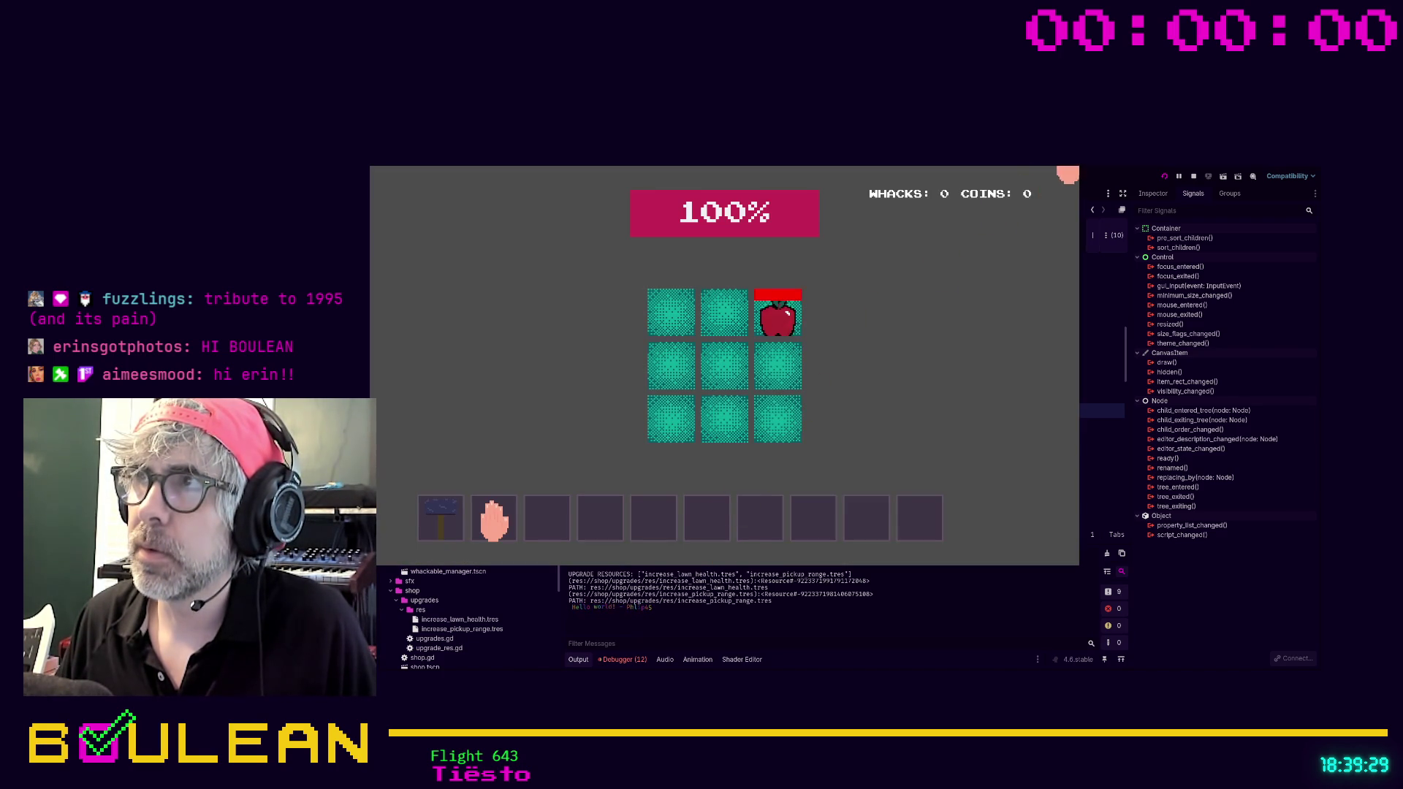
left_click(722, 498)
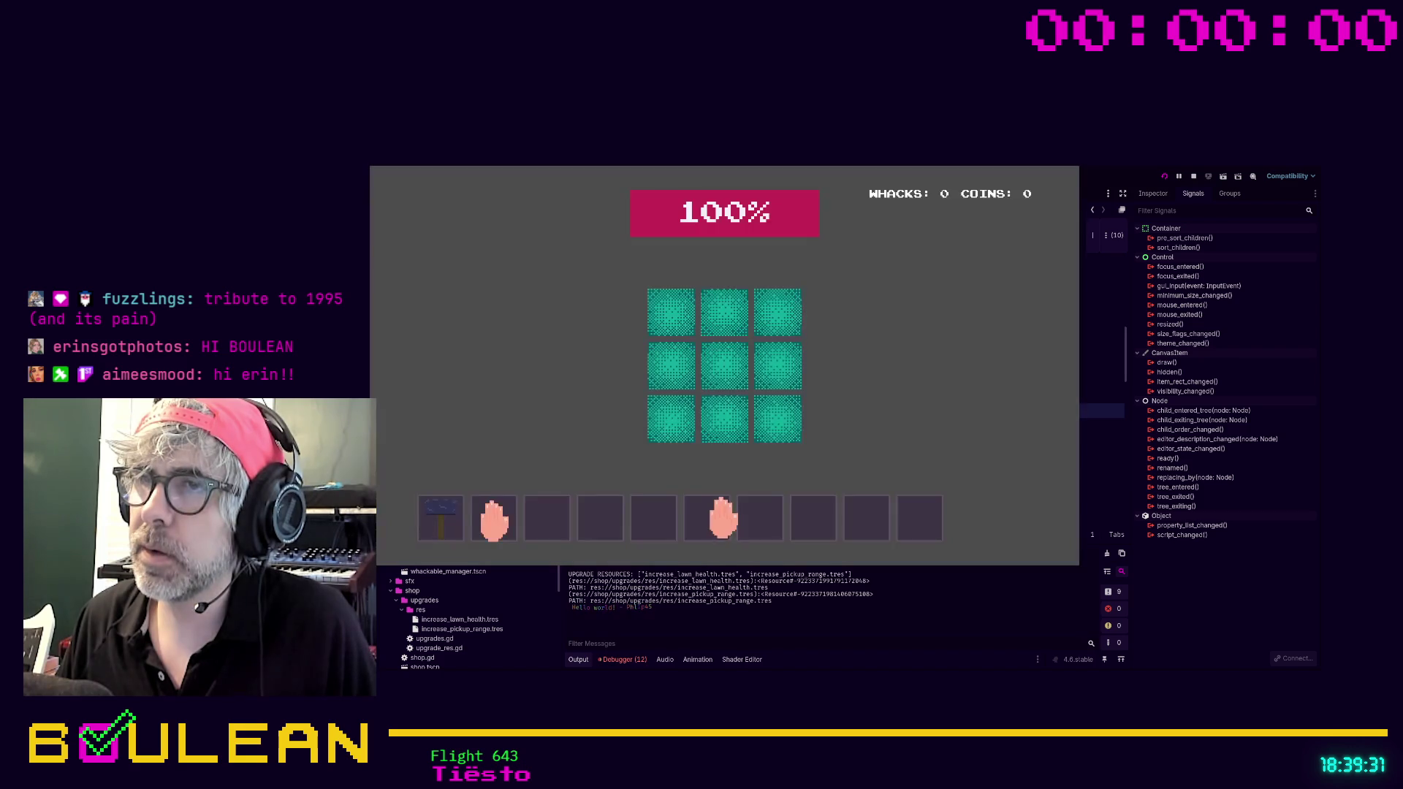
left_click(724, 511)
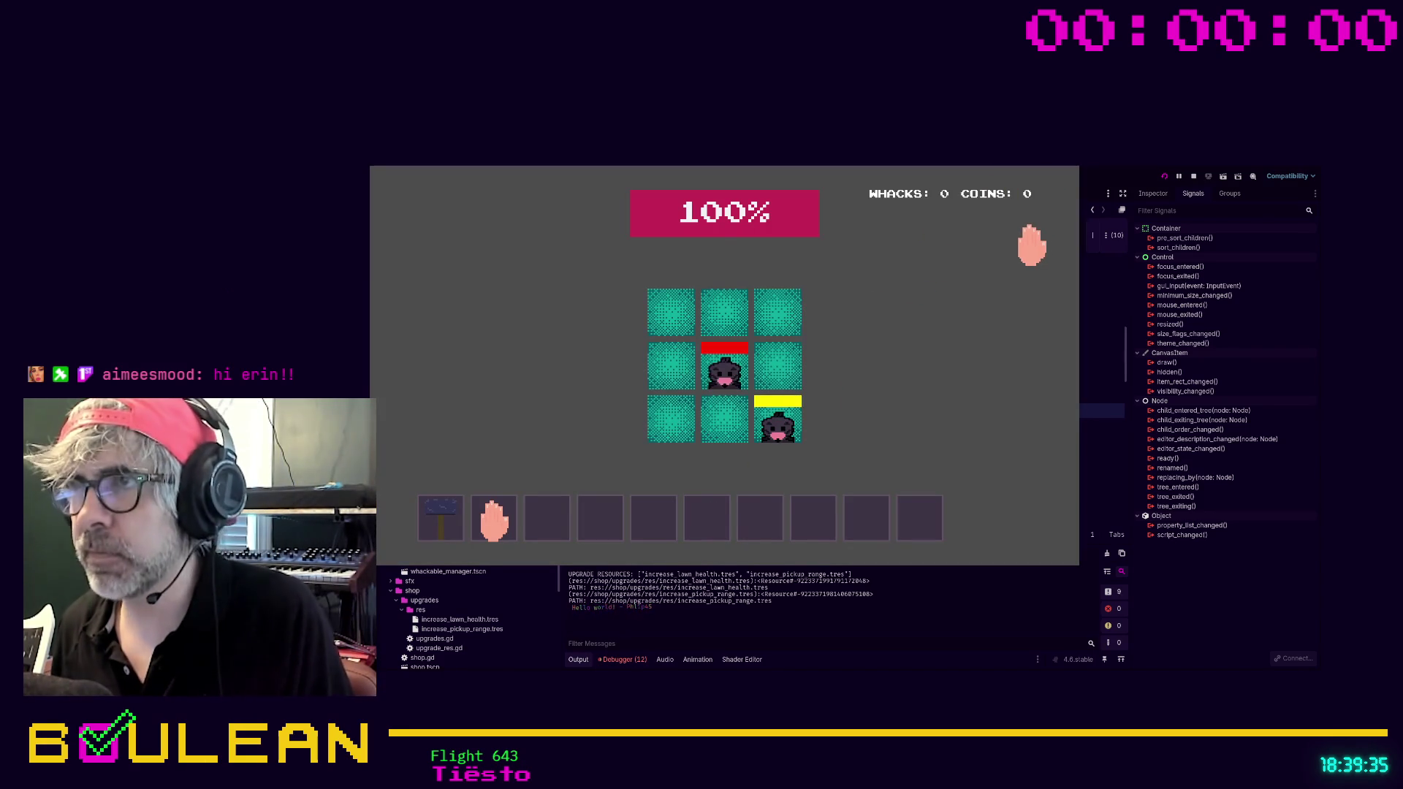
key("F8")
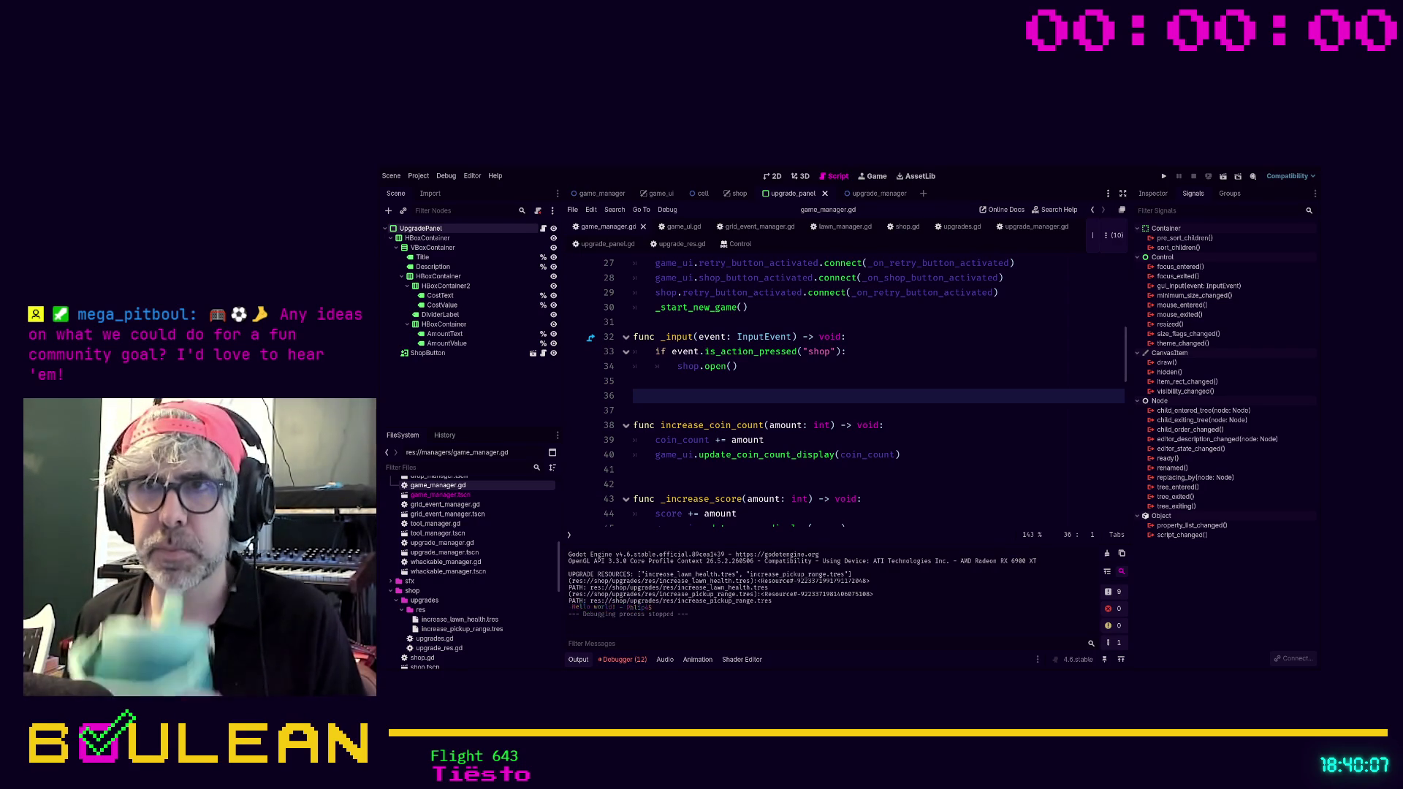
Move the caret to lines 37 and 42 and below the coin update in game_manager.gd.
left_click(719, 417)
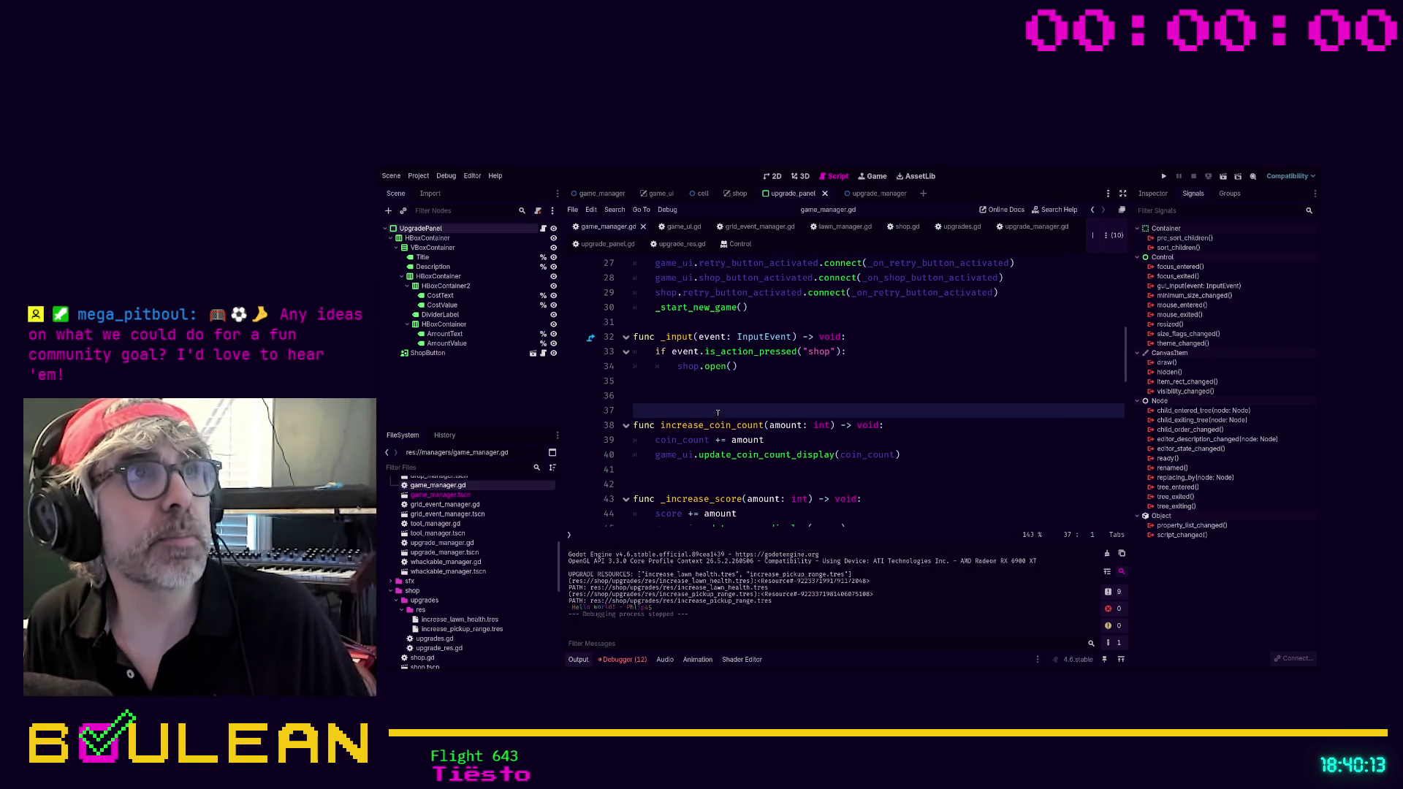
left_click(918, 484)
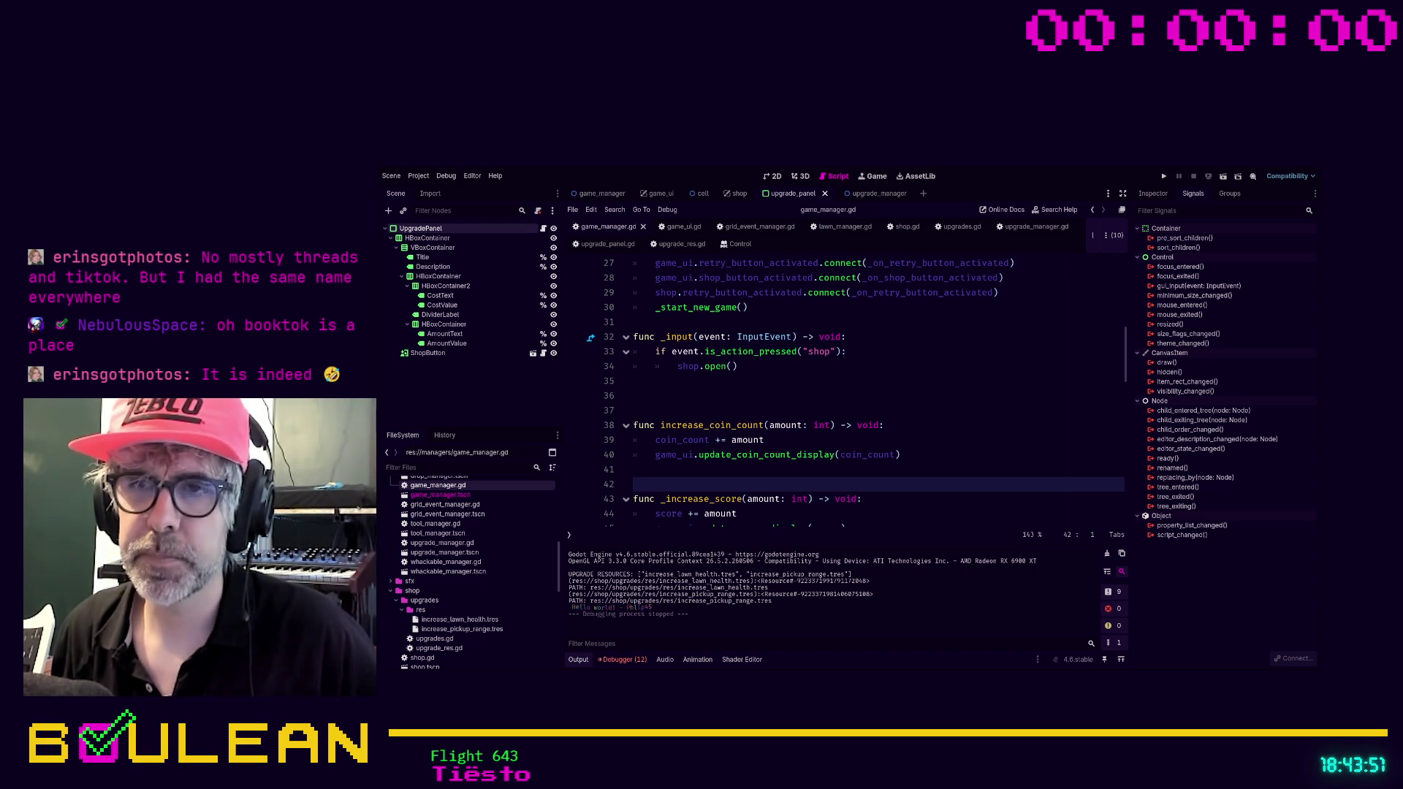
left_click(754, 467)
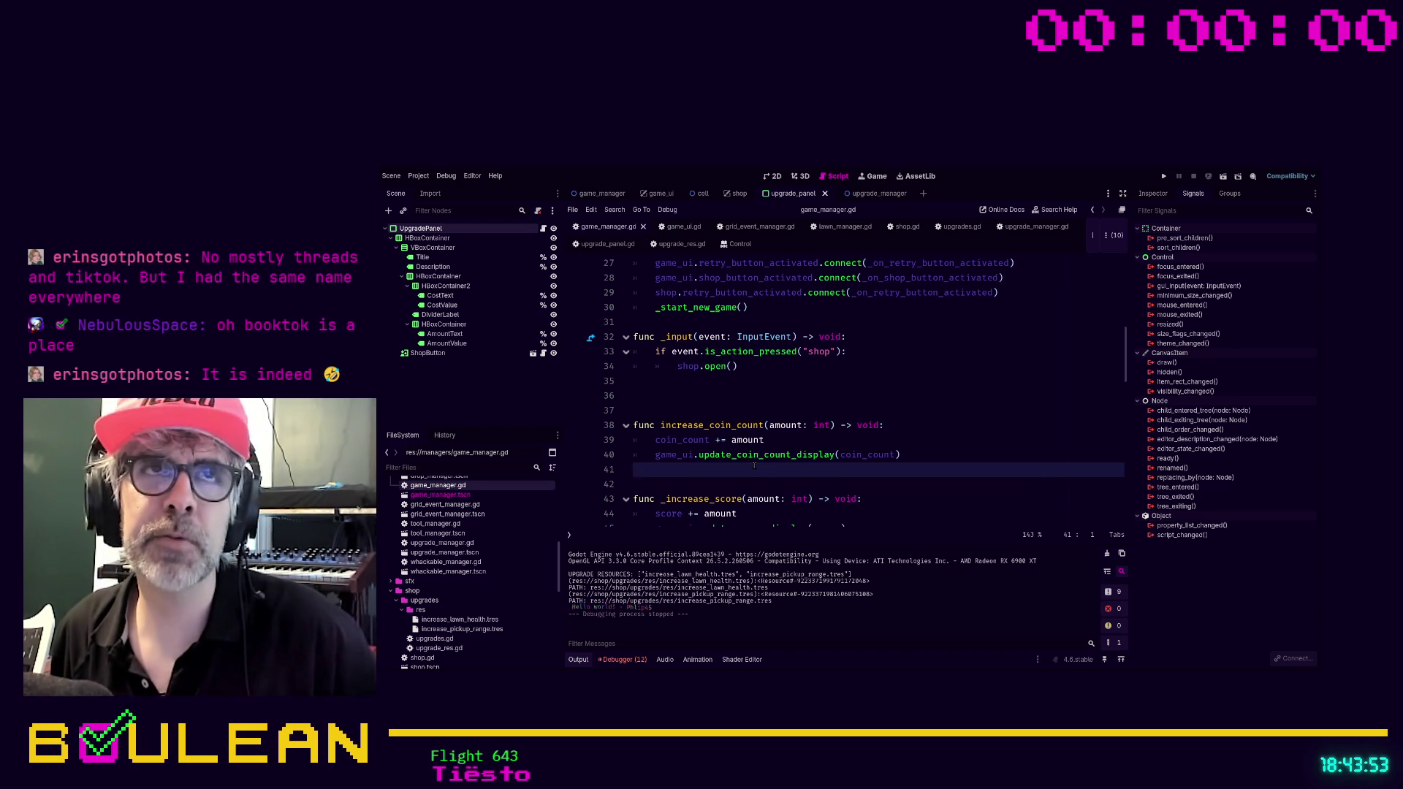
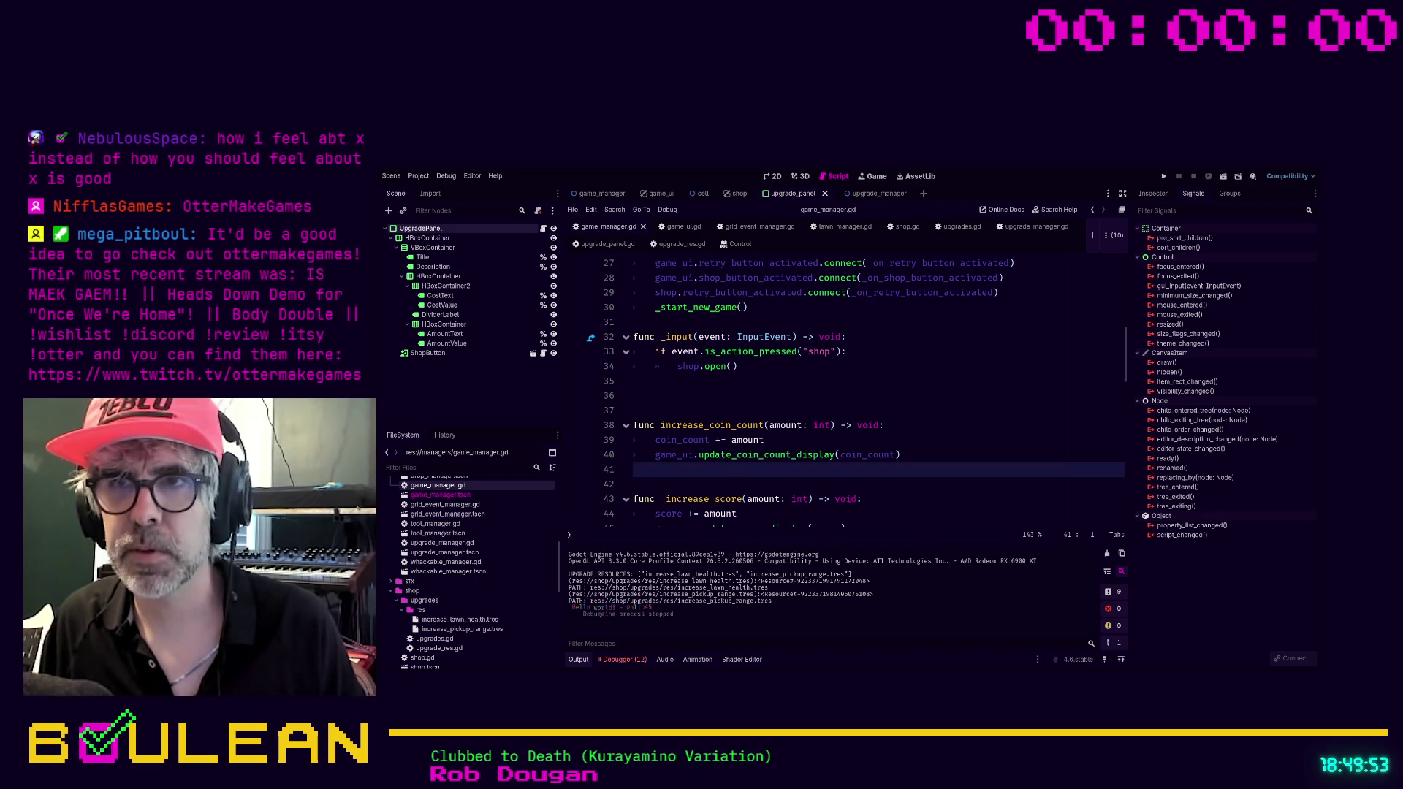
Delete the extra blank line between _input and increase_coin_count in game_manager.gd.
key("Down")
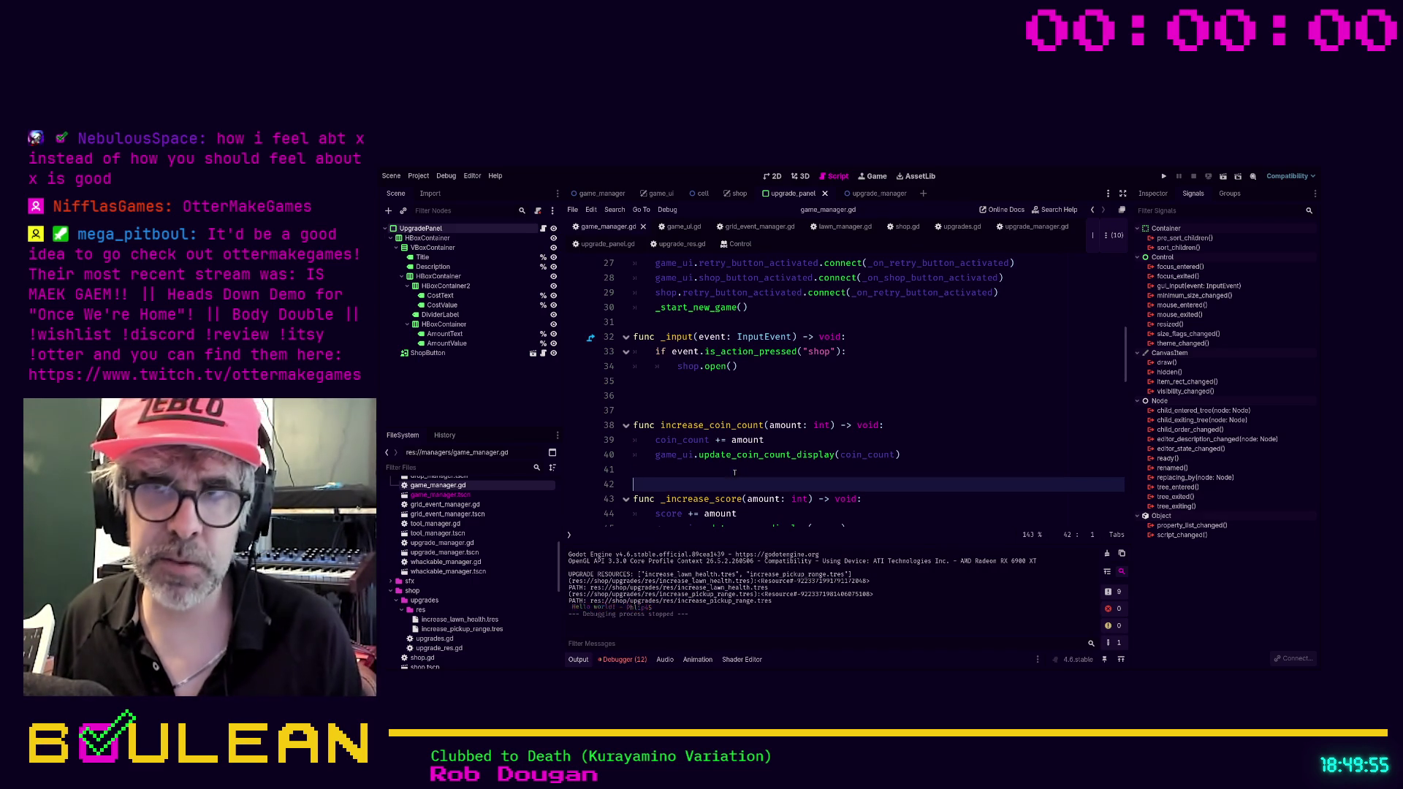
key("Up")
key("Up")
key("Up")
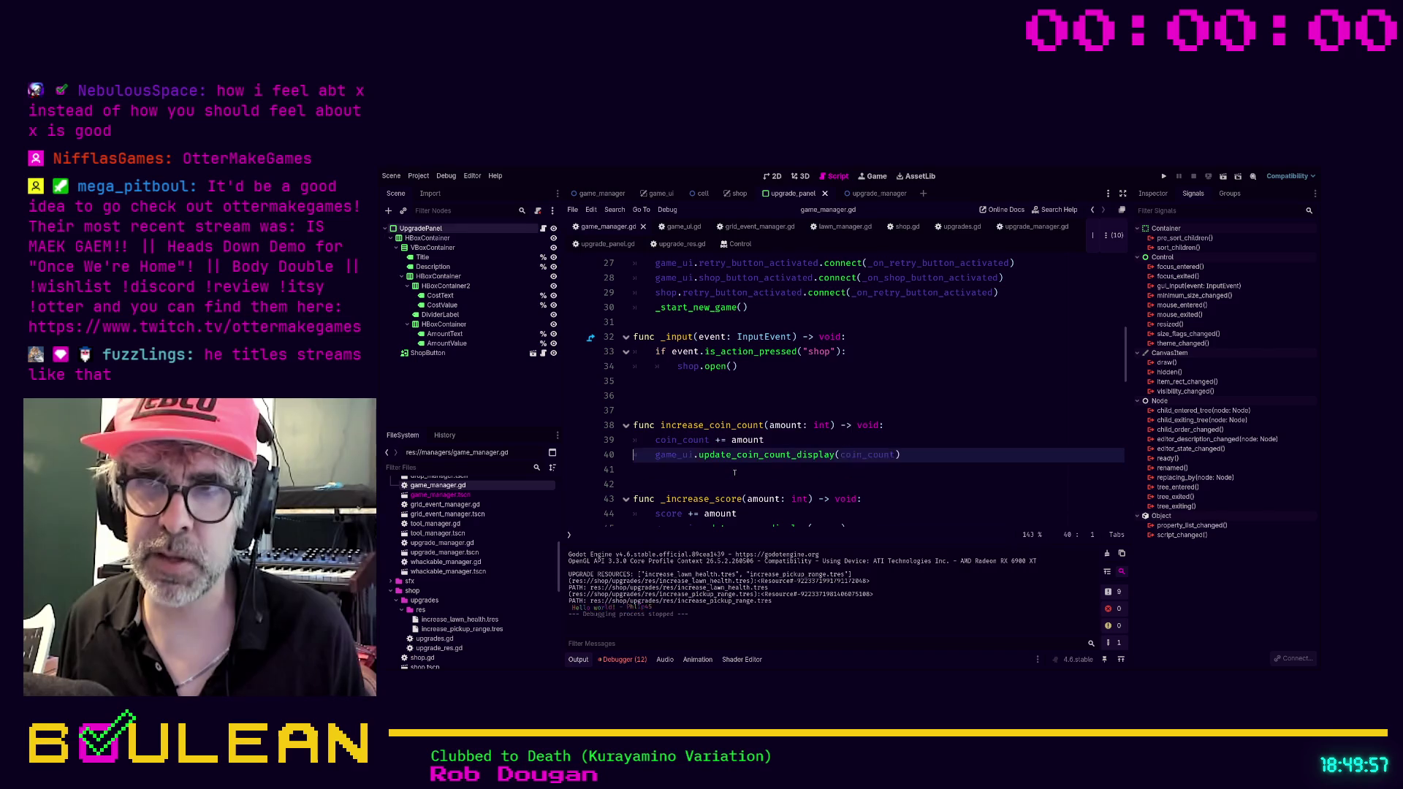
key("Up")
key("Up")
key("Delete")
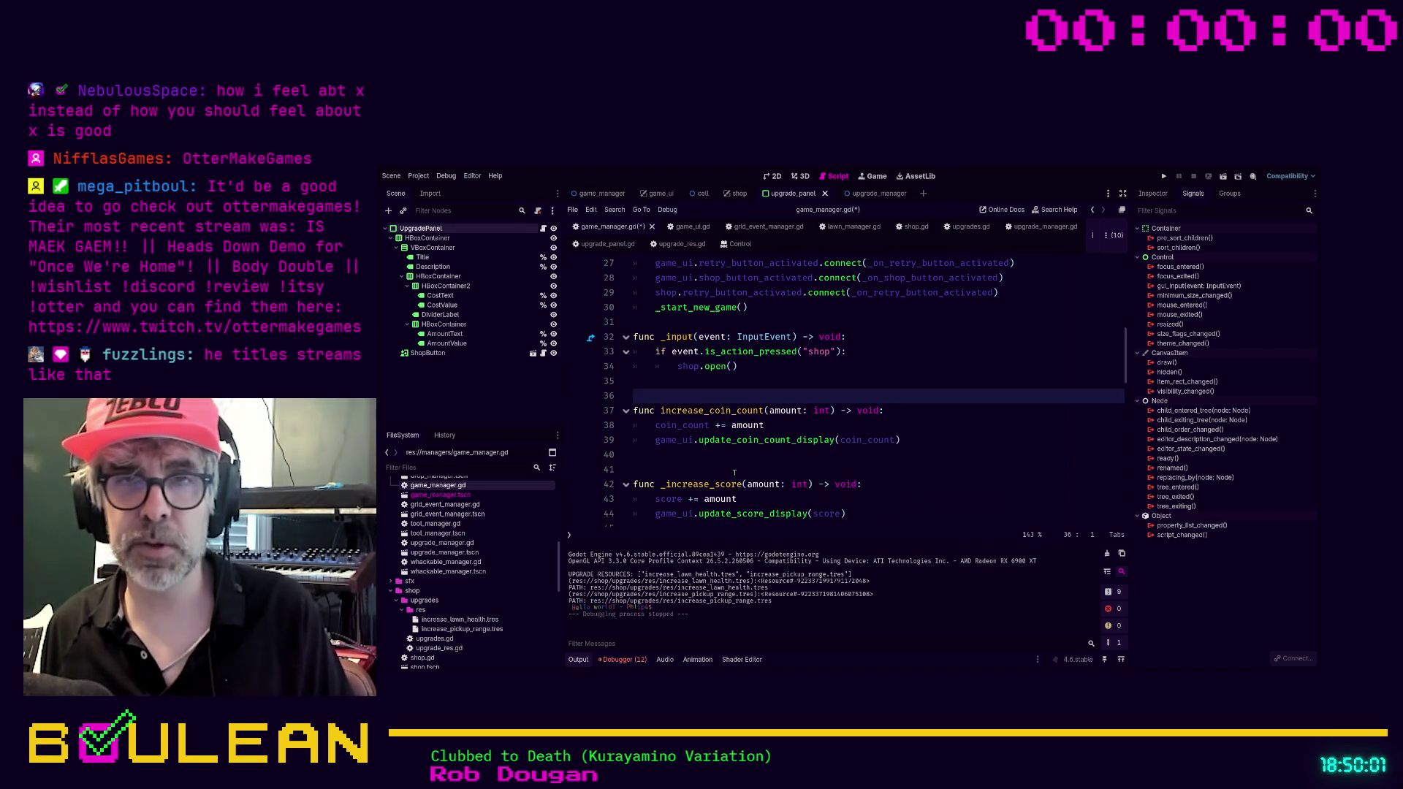
key("Up")
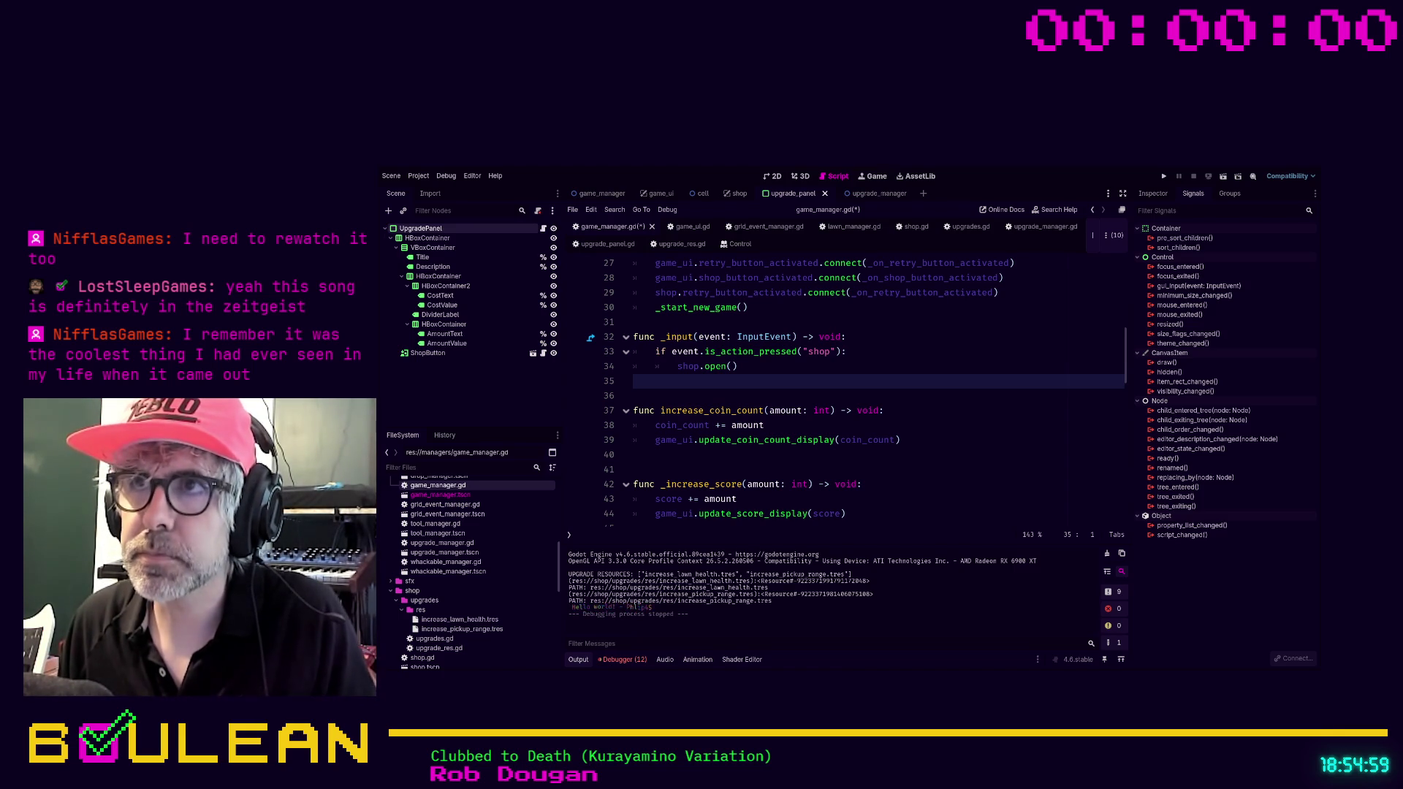
Save game_manager.gd with the new _input shop hookup.
key("Left")
key("ctrl+s")
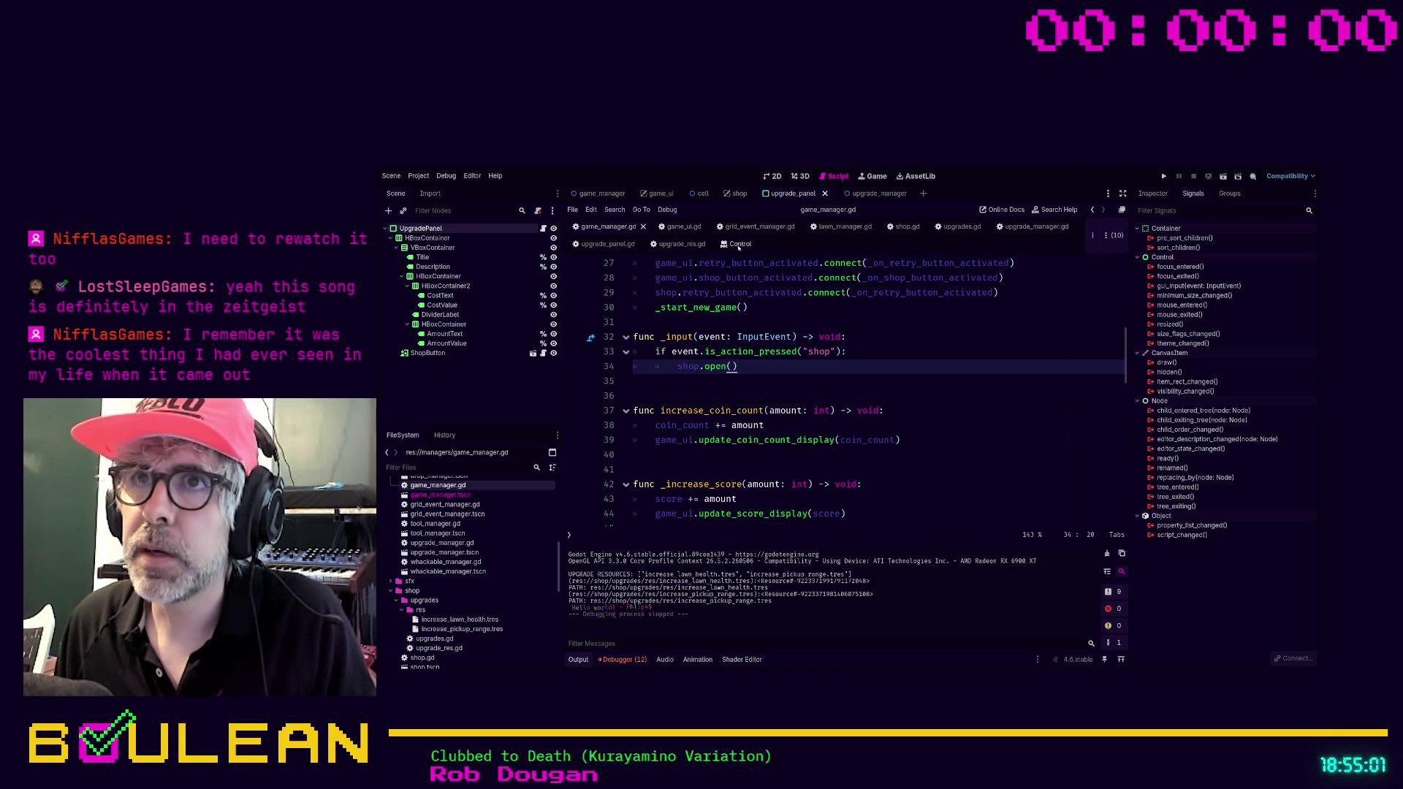
In upgrade_panel.gd, declare 'signal upgrade_clicked(upgrade_res: UpgradeRes)' just below the extends line.
left_click(611, 244)
key("Up")
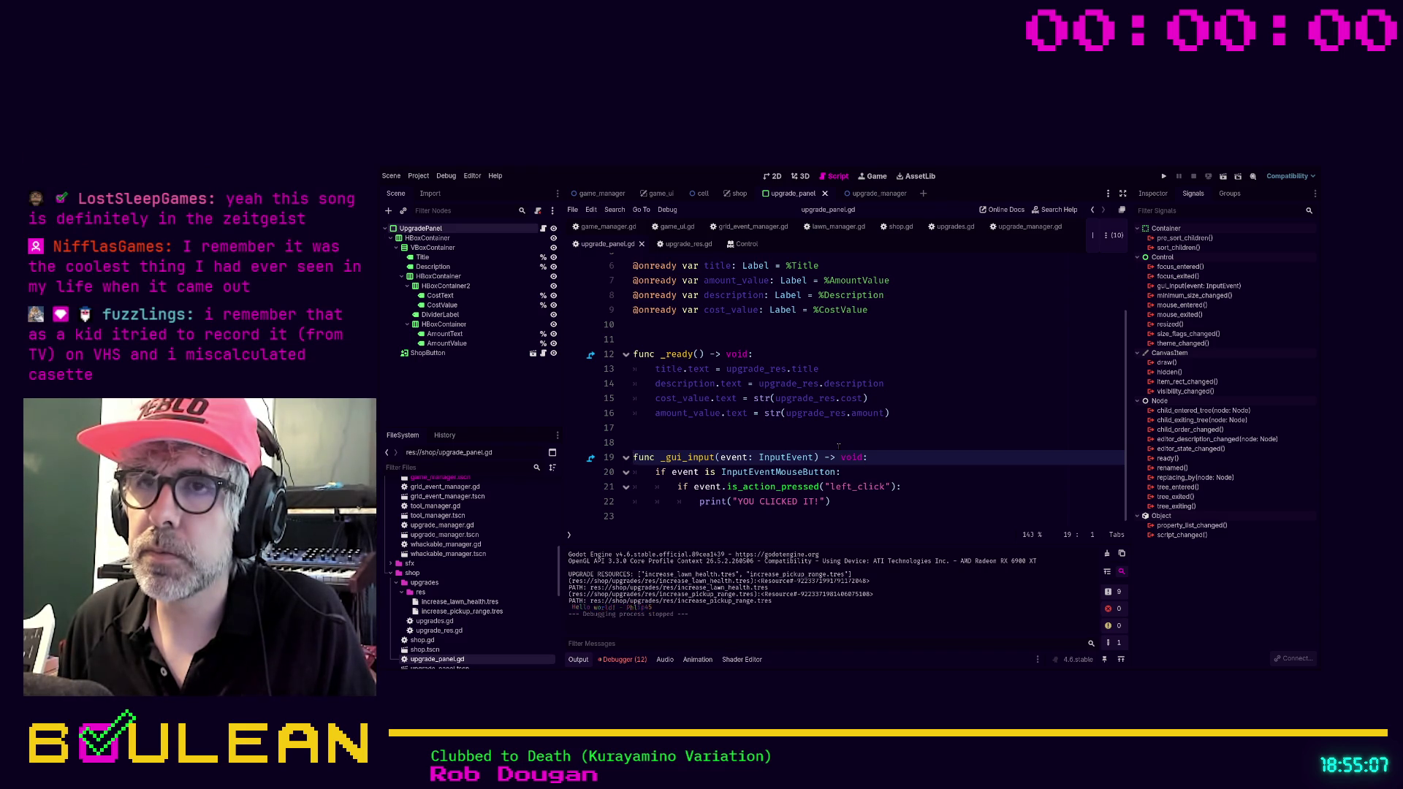
scroll(838, 444, "up", 3)
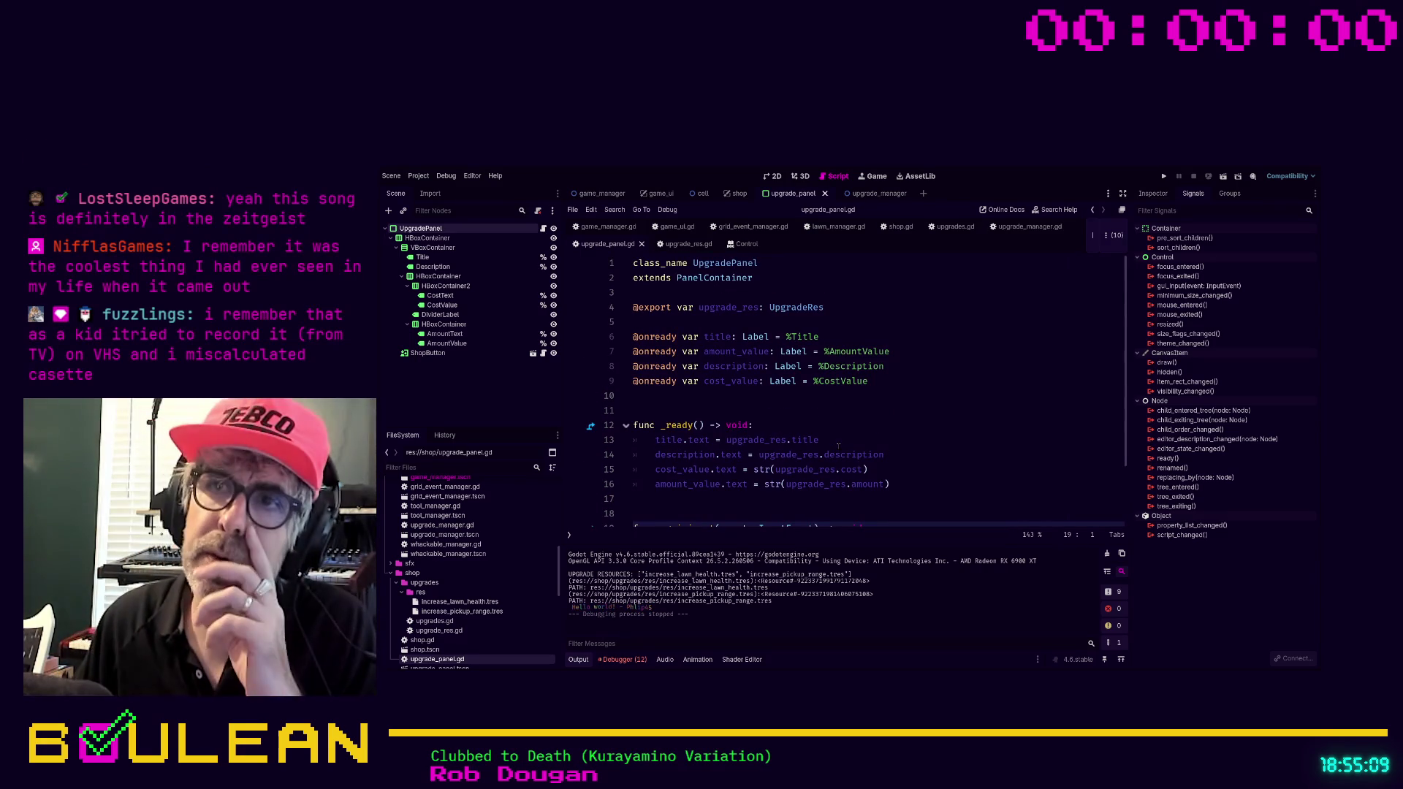
left_click(659, 324)
key("Up")
key("Return")
key("Return")
key("Up")
key("Up")
type("signal upgrad")
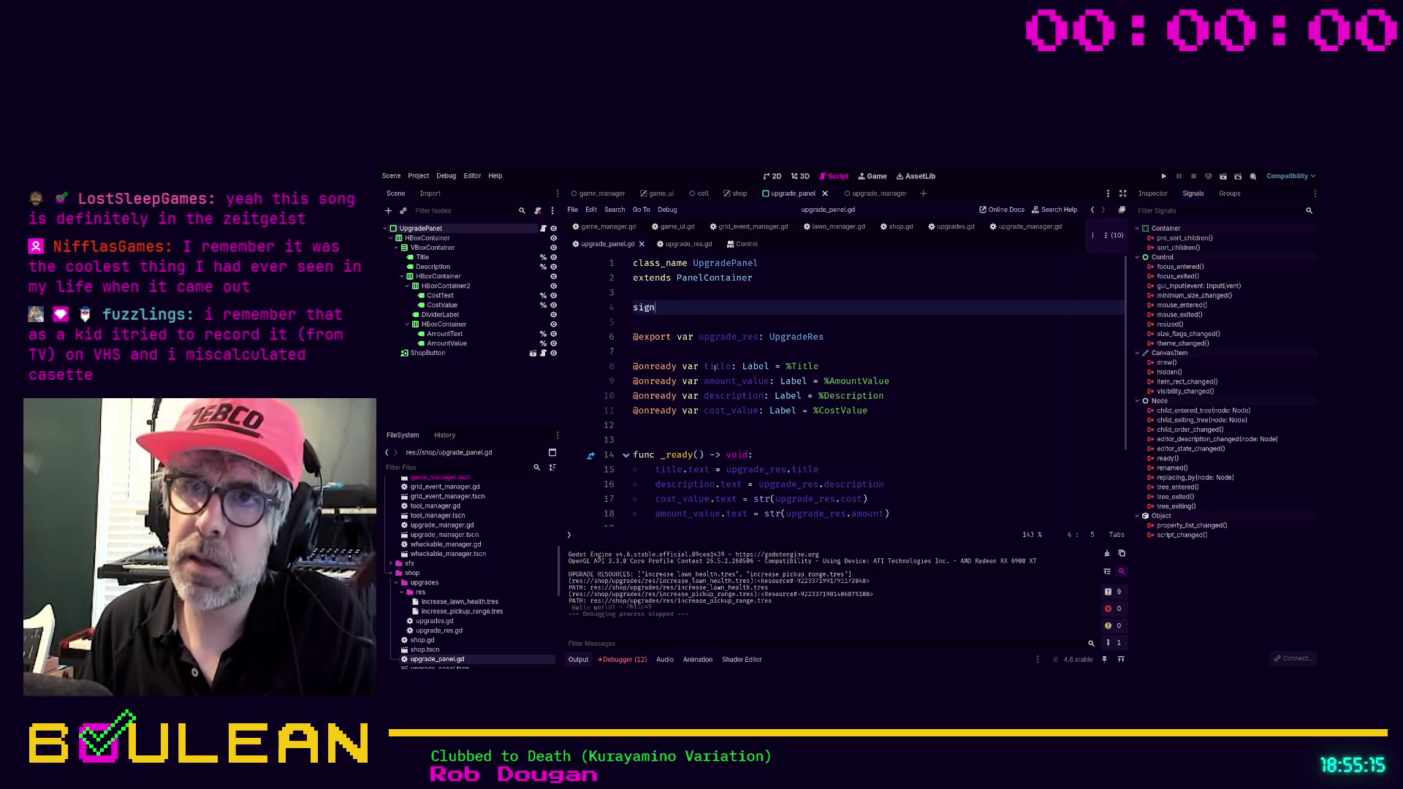
type("e_clicked")
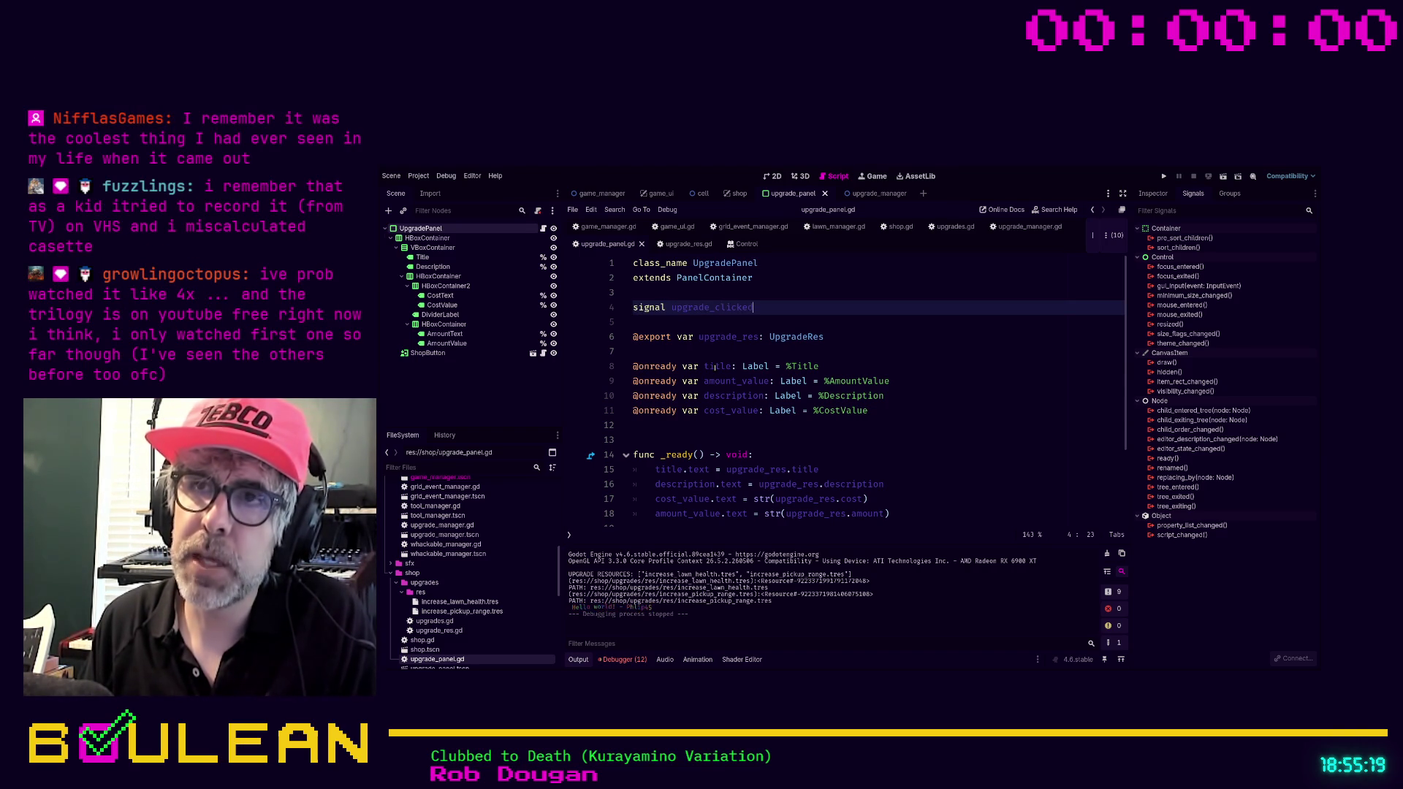
type("(")
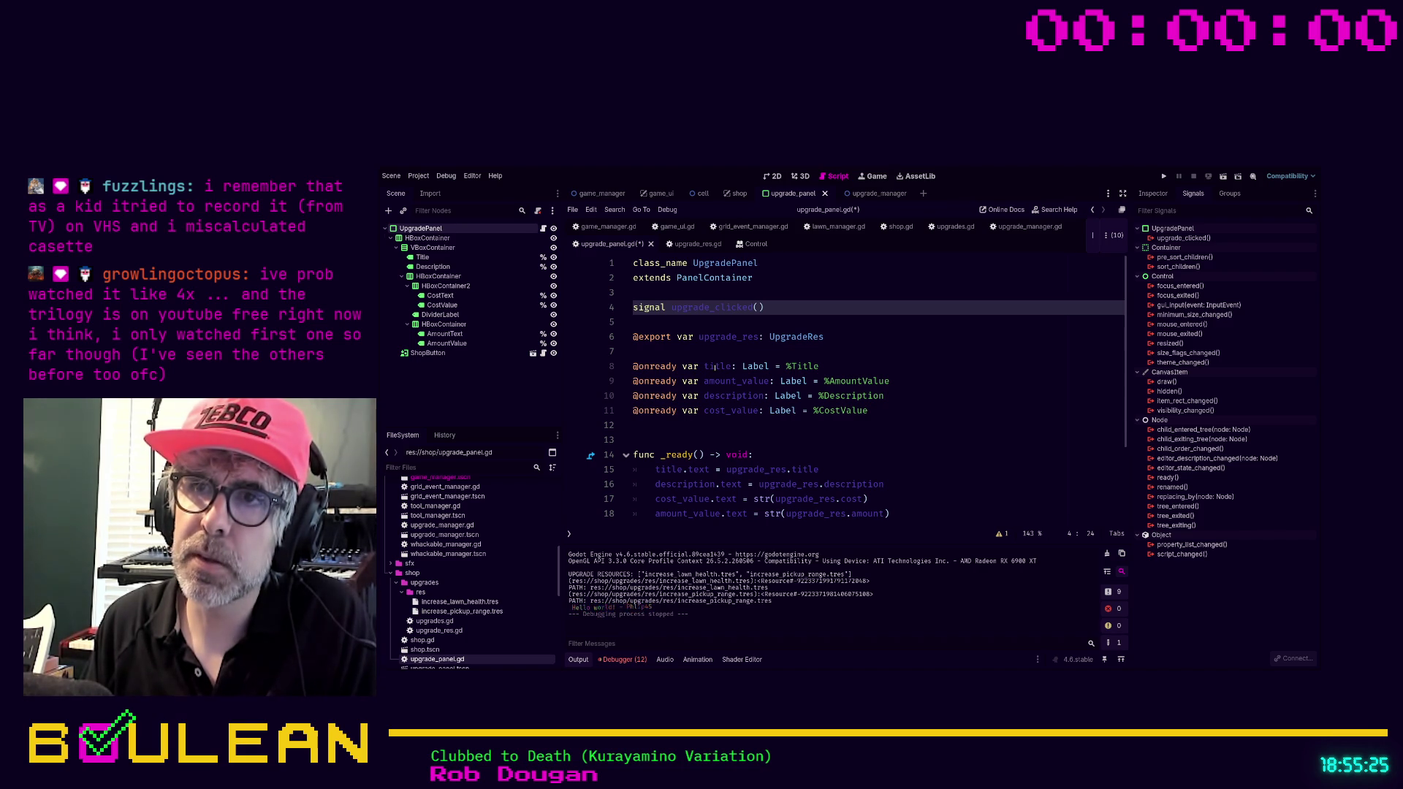
type("upgrade")
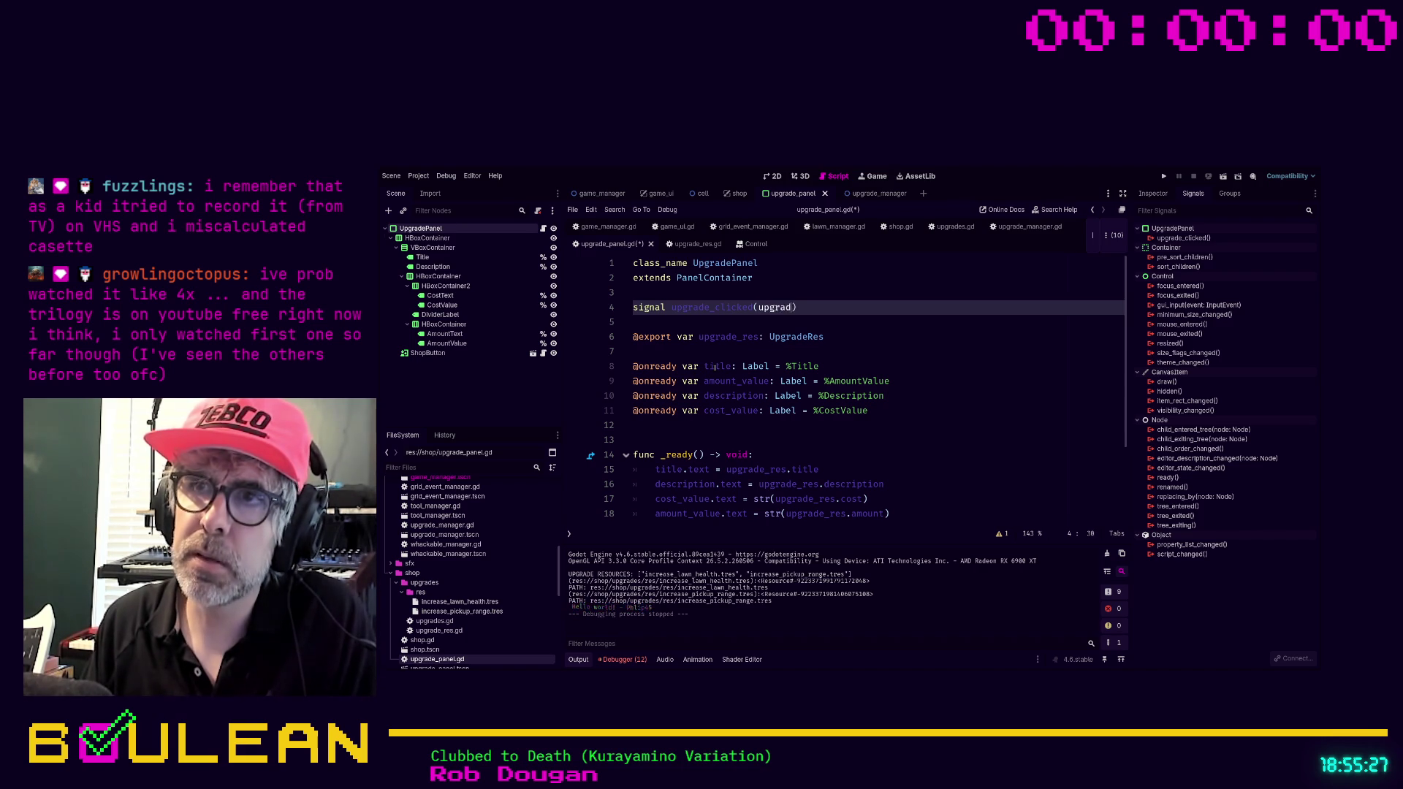
type("_res: U")
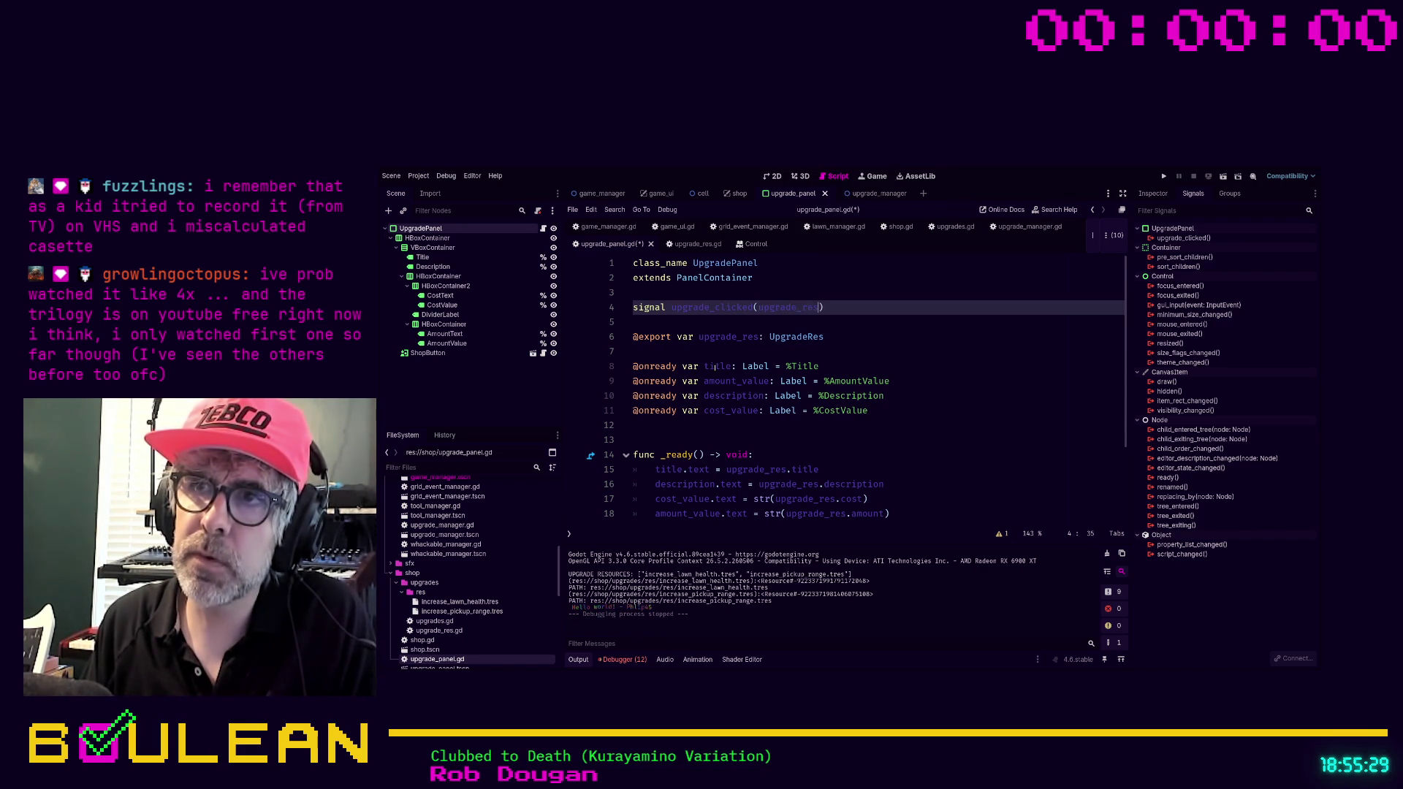
type("pgradeR")
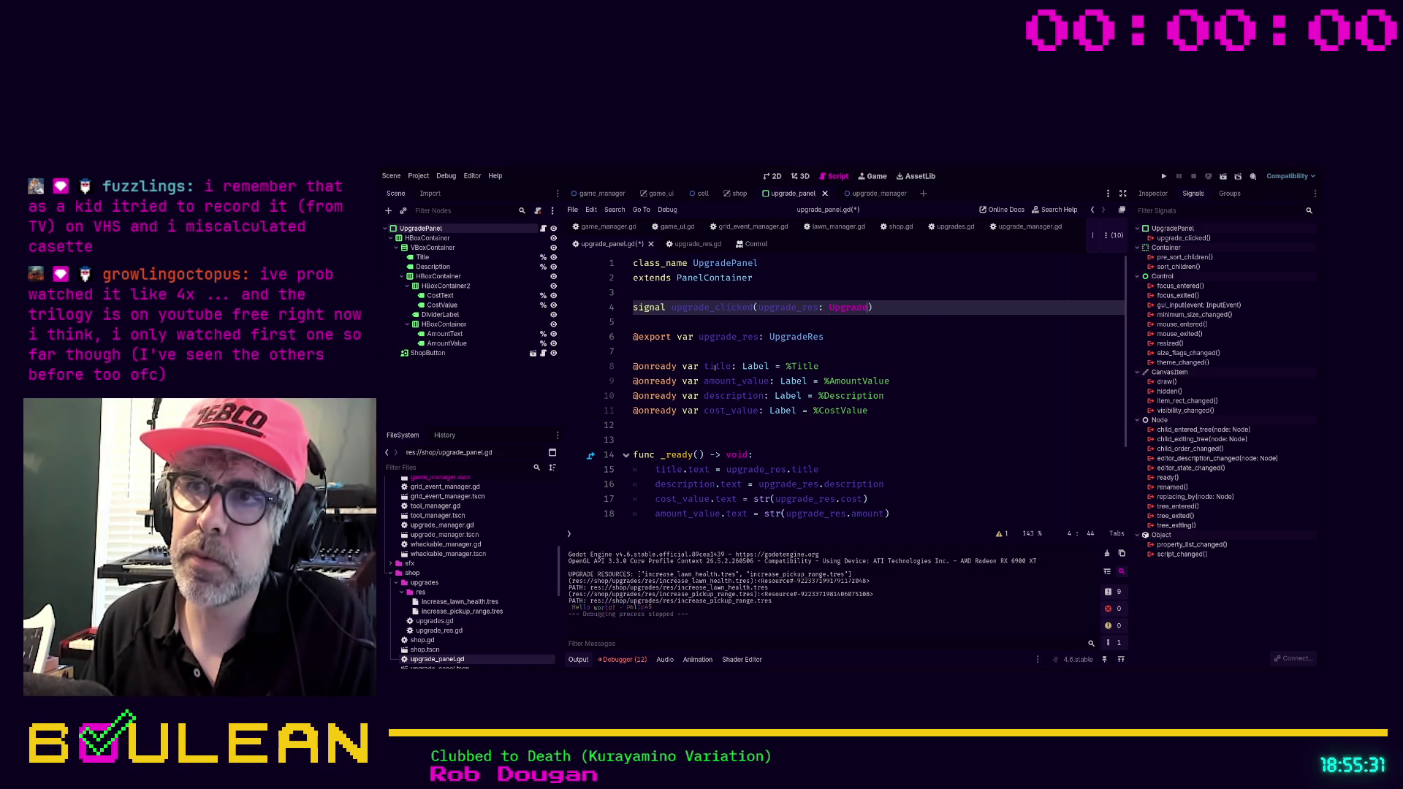
key("Return")
Add upgrade_clicked.emit(upgrade_res) after the click print in _gui_input and save upgrade_panel.gd.
left_click(859, 426)
scroll(859, 434, "down", 1)
scroll(859, 434, "down", 2)
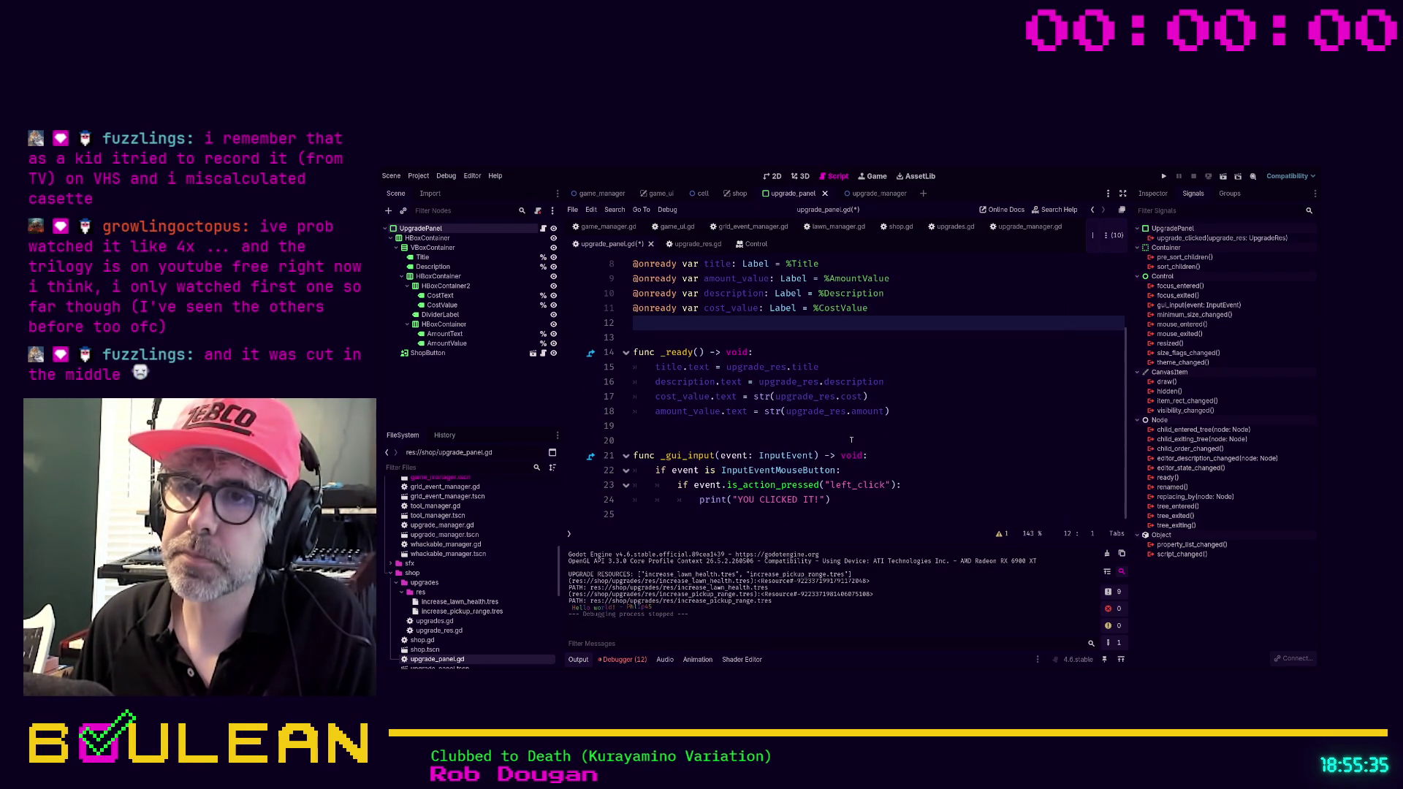
left_click(847, 499)
key("Return")
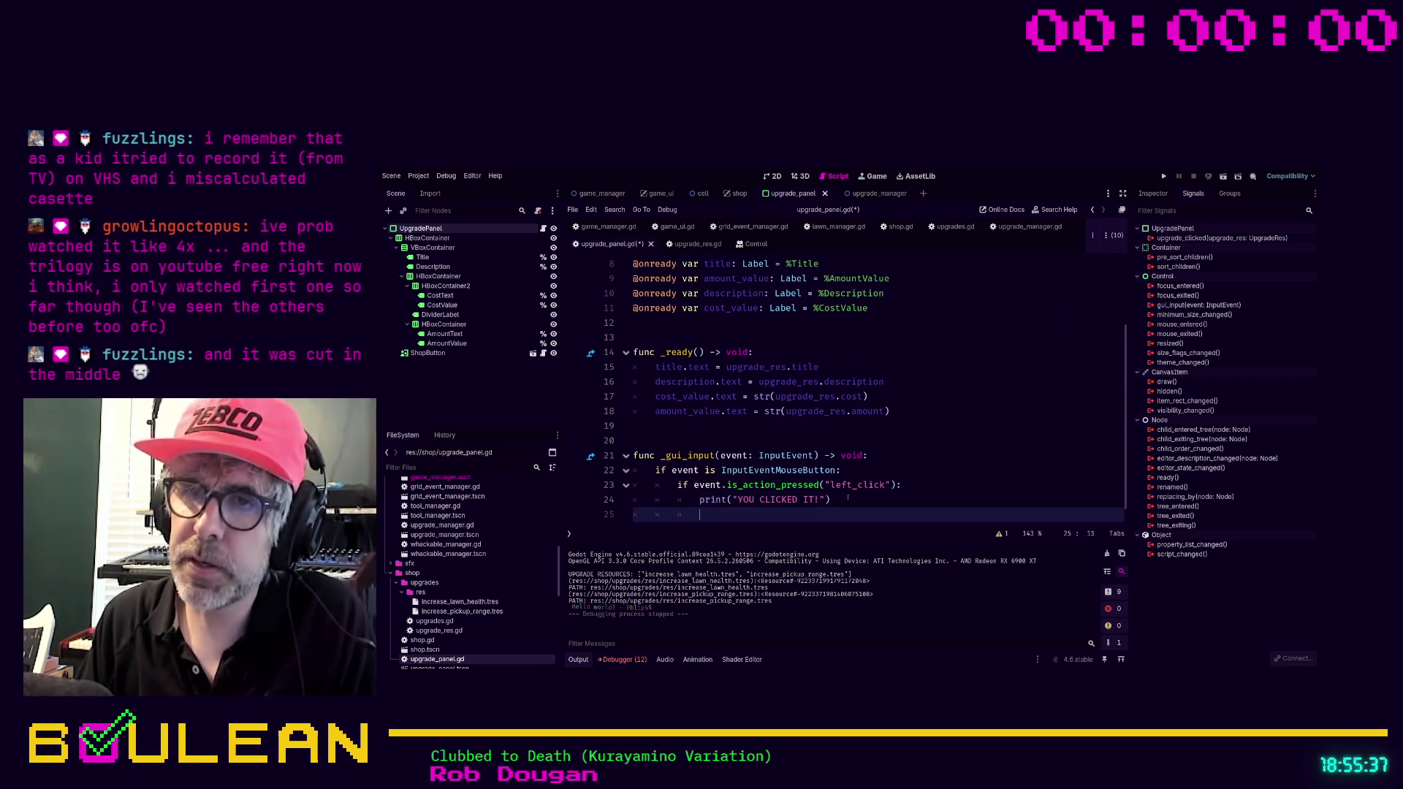
type("upgrade")
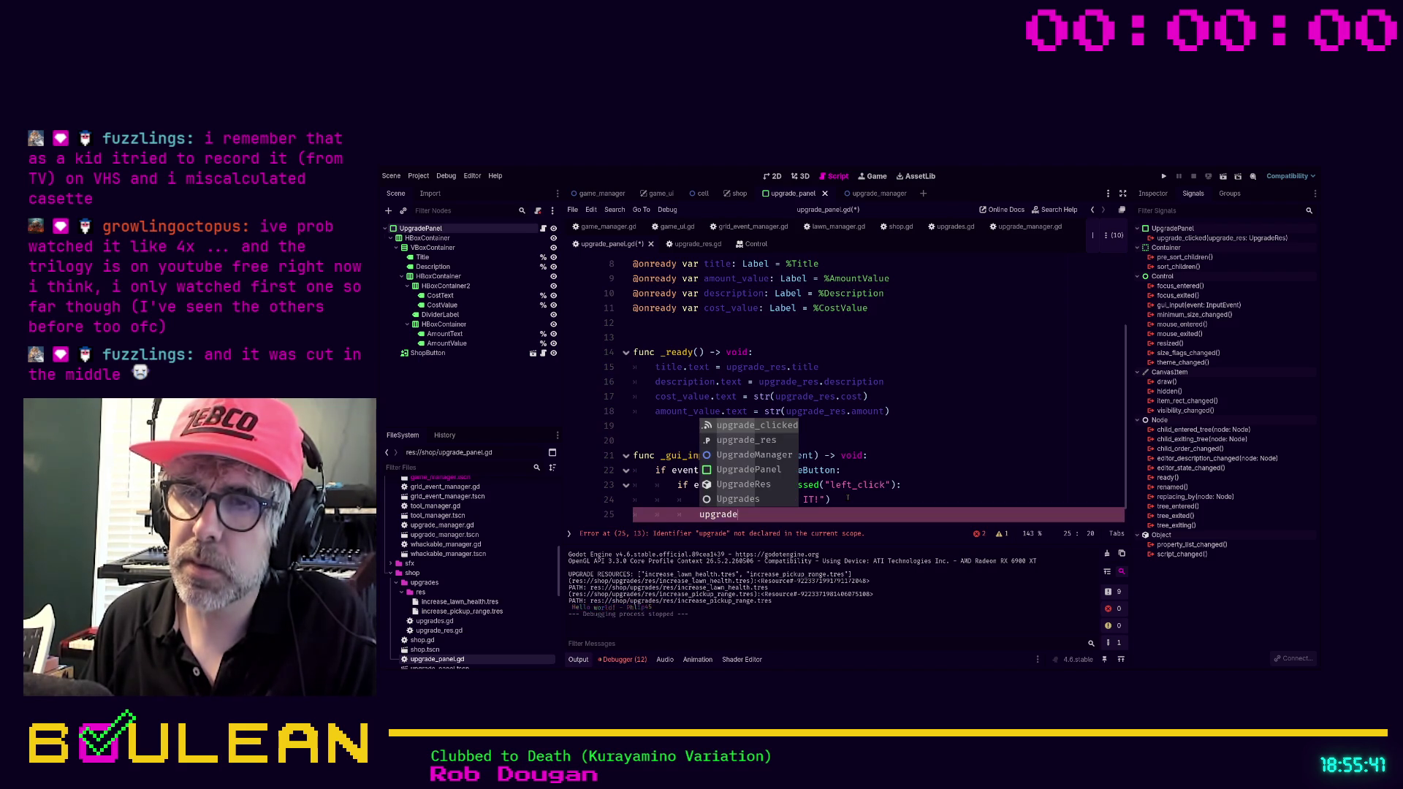
key("Return")
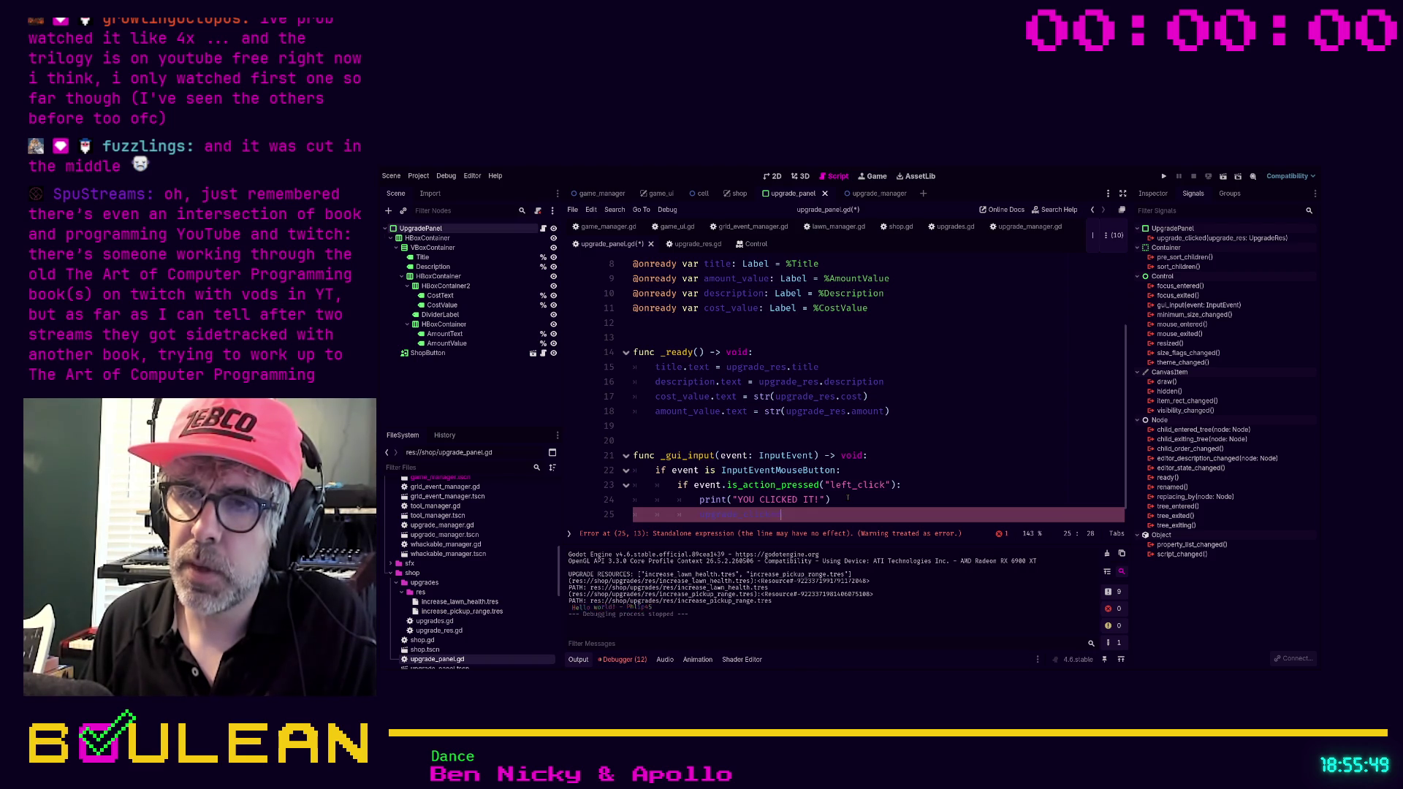
type("(")
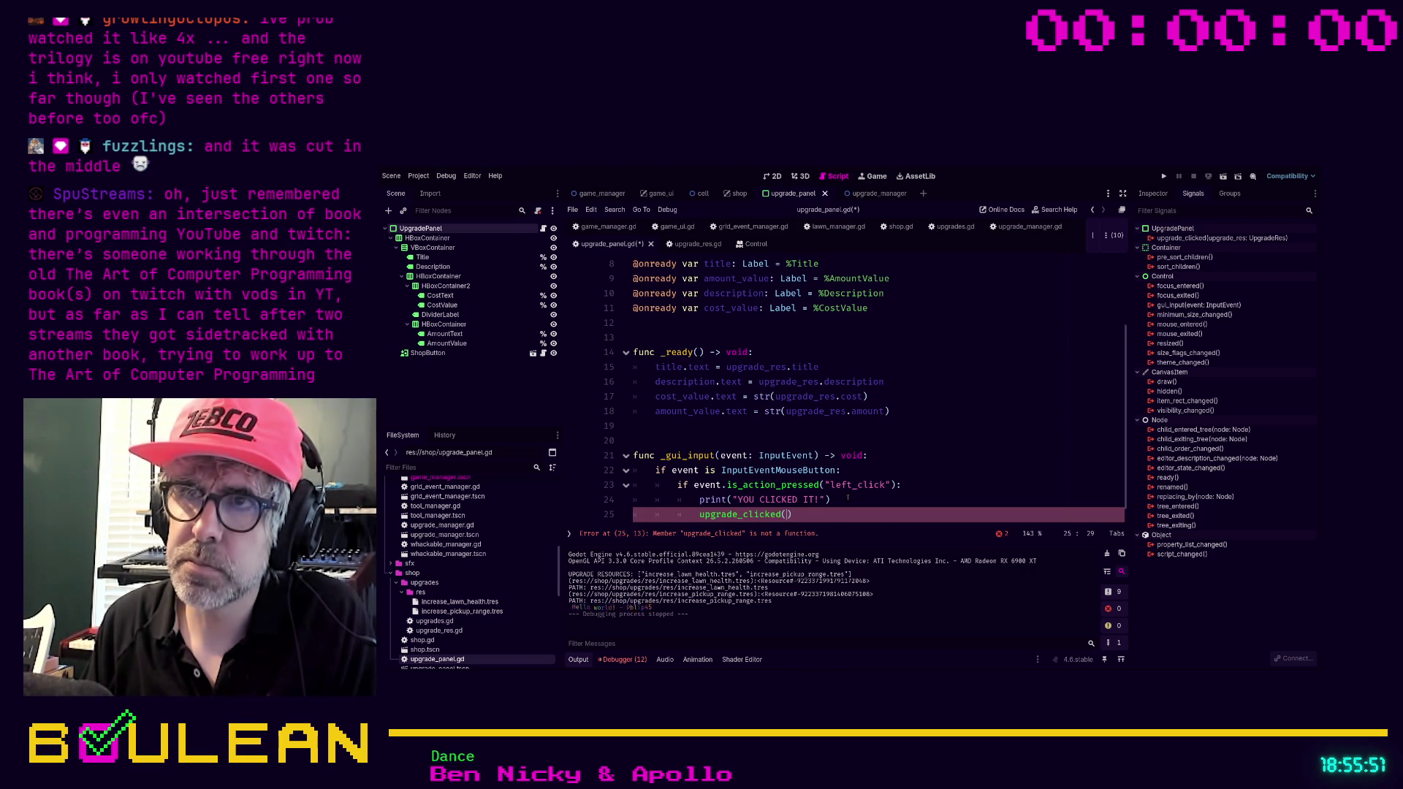
scroll(847, 442, "up", 2)
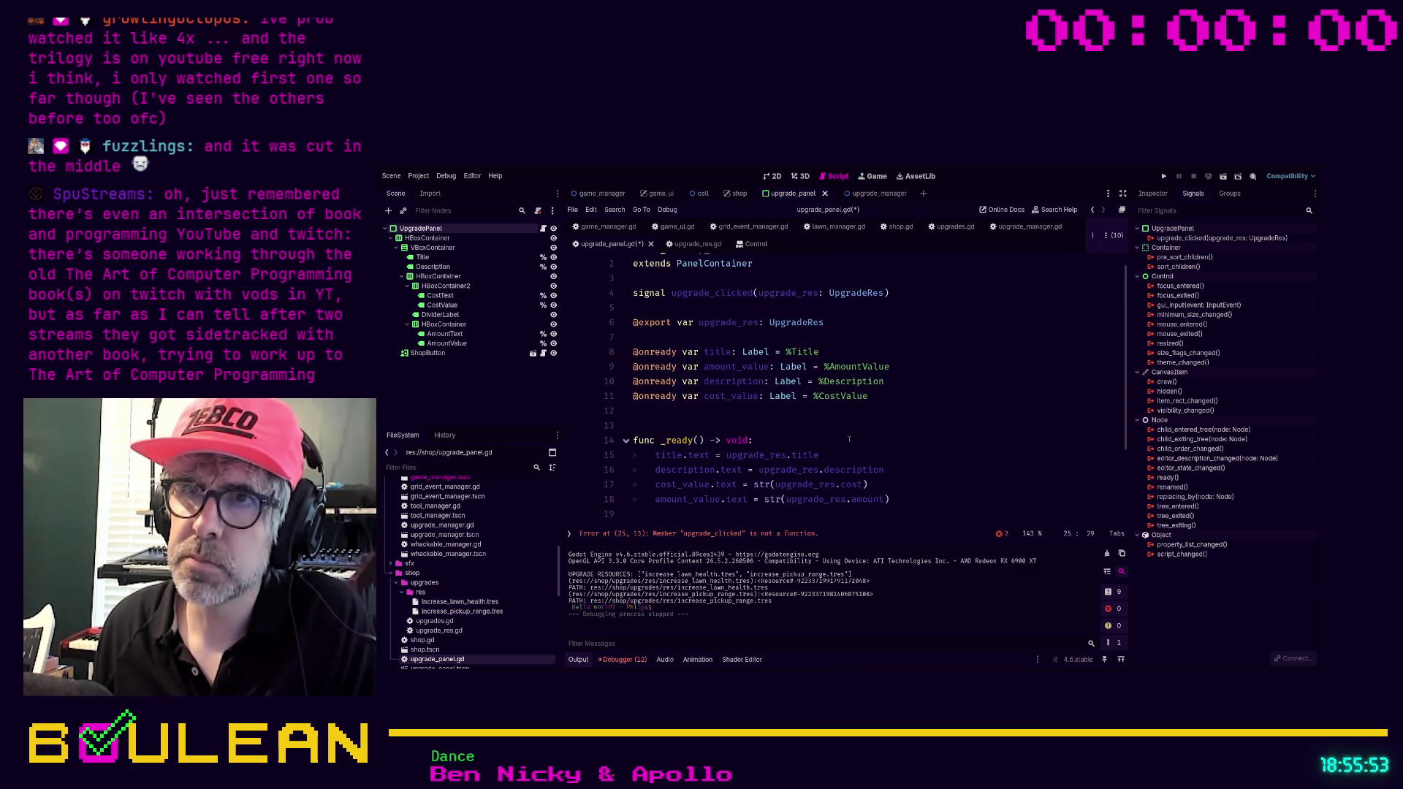
type("upgra")
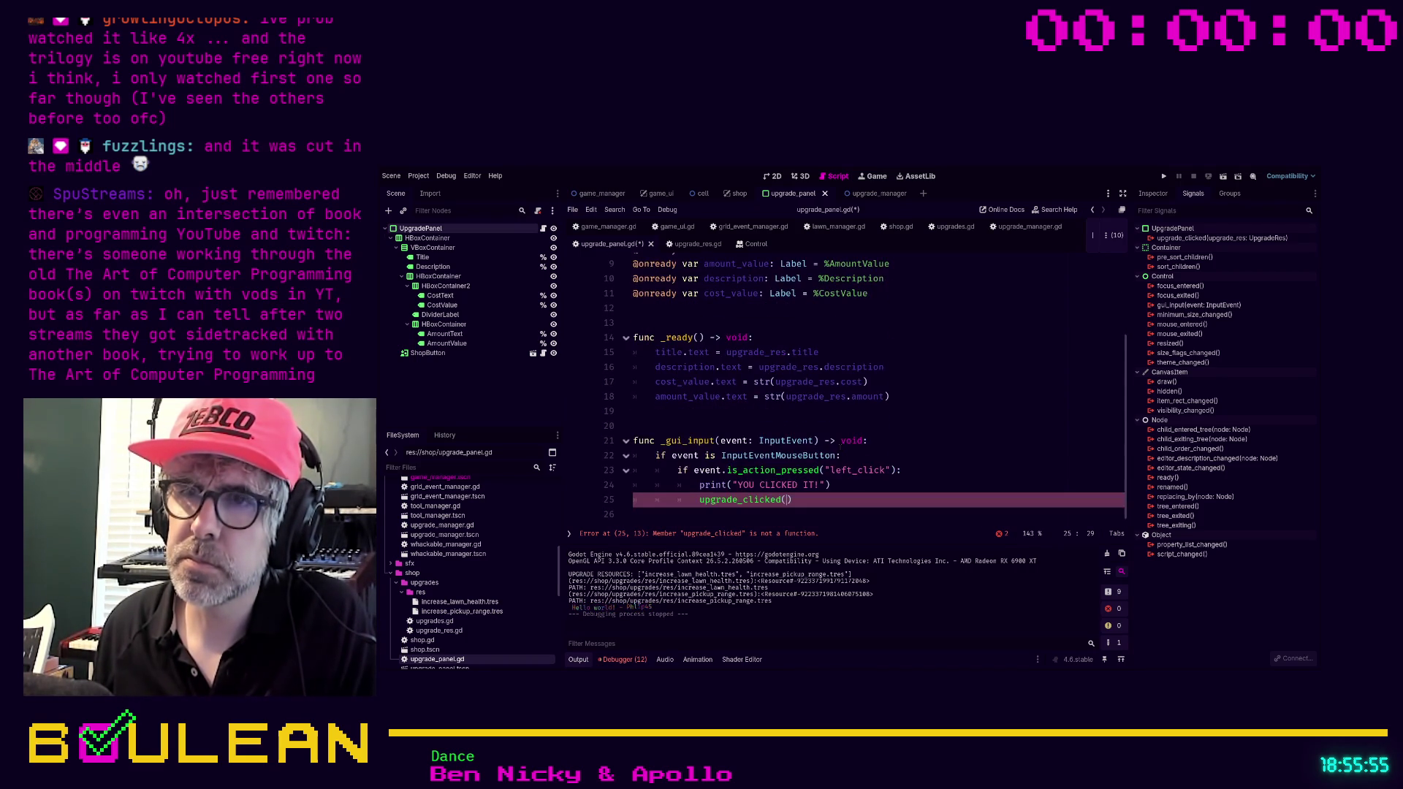
type("de_res")
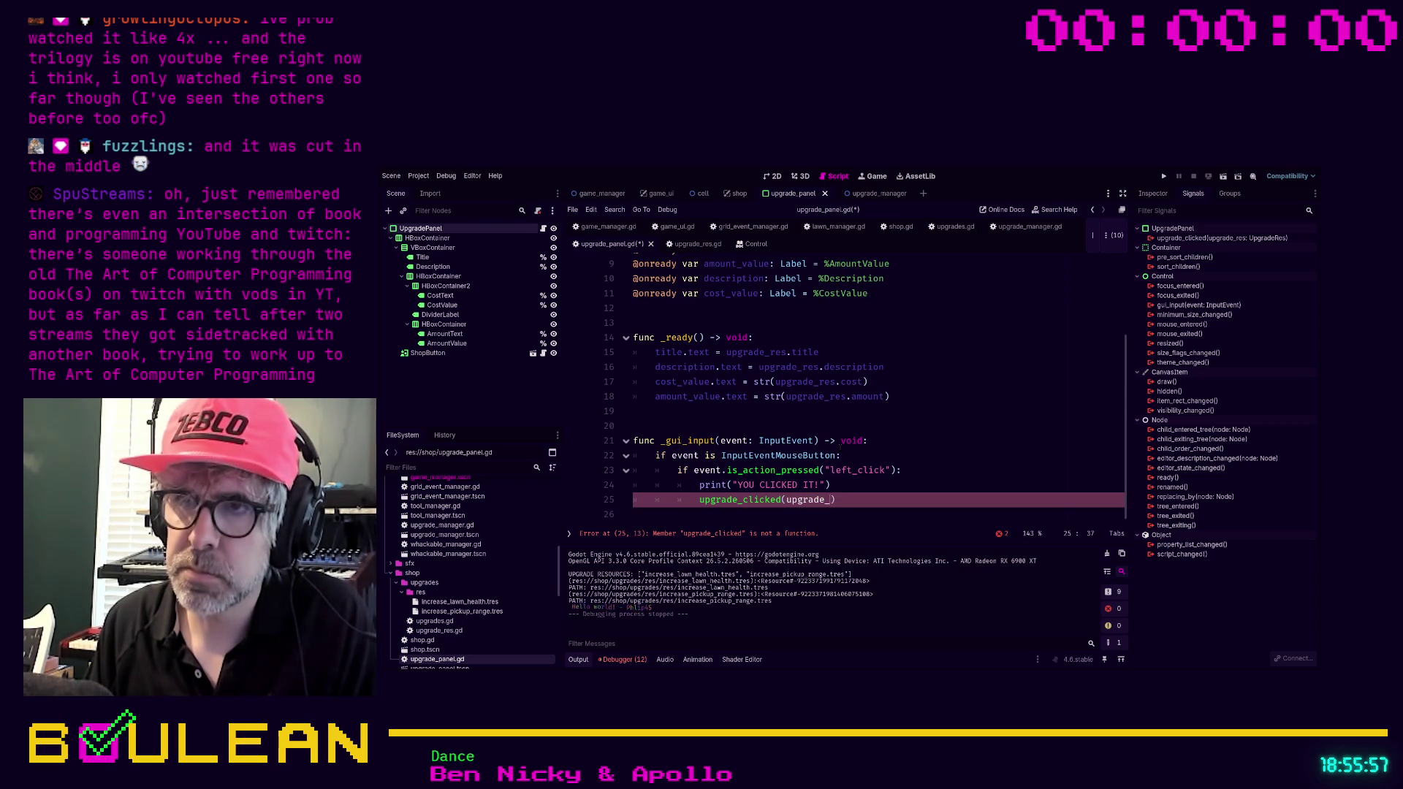
type(")")
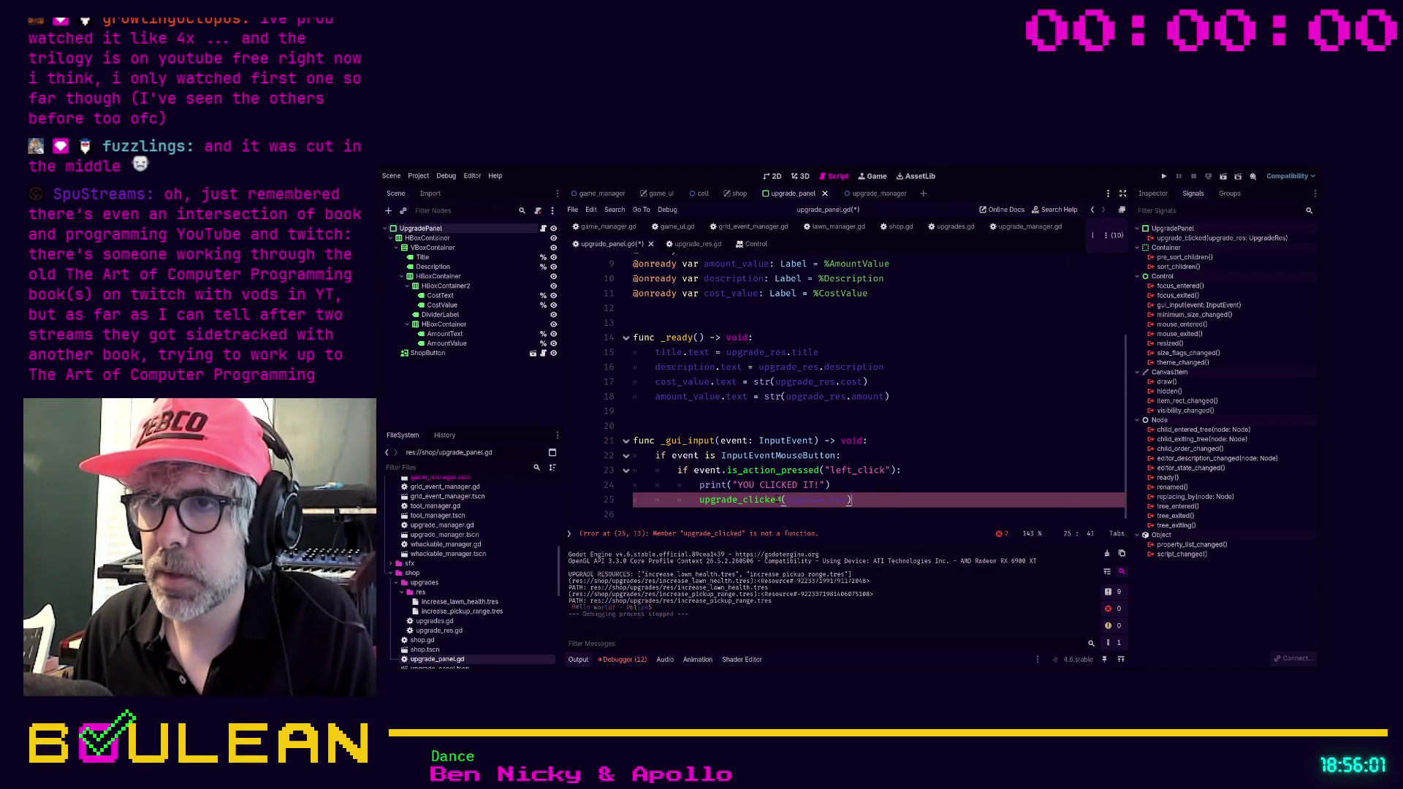
type(".emit")
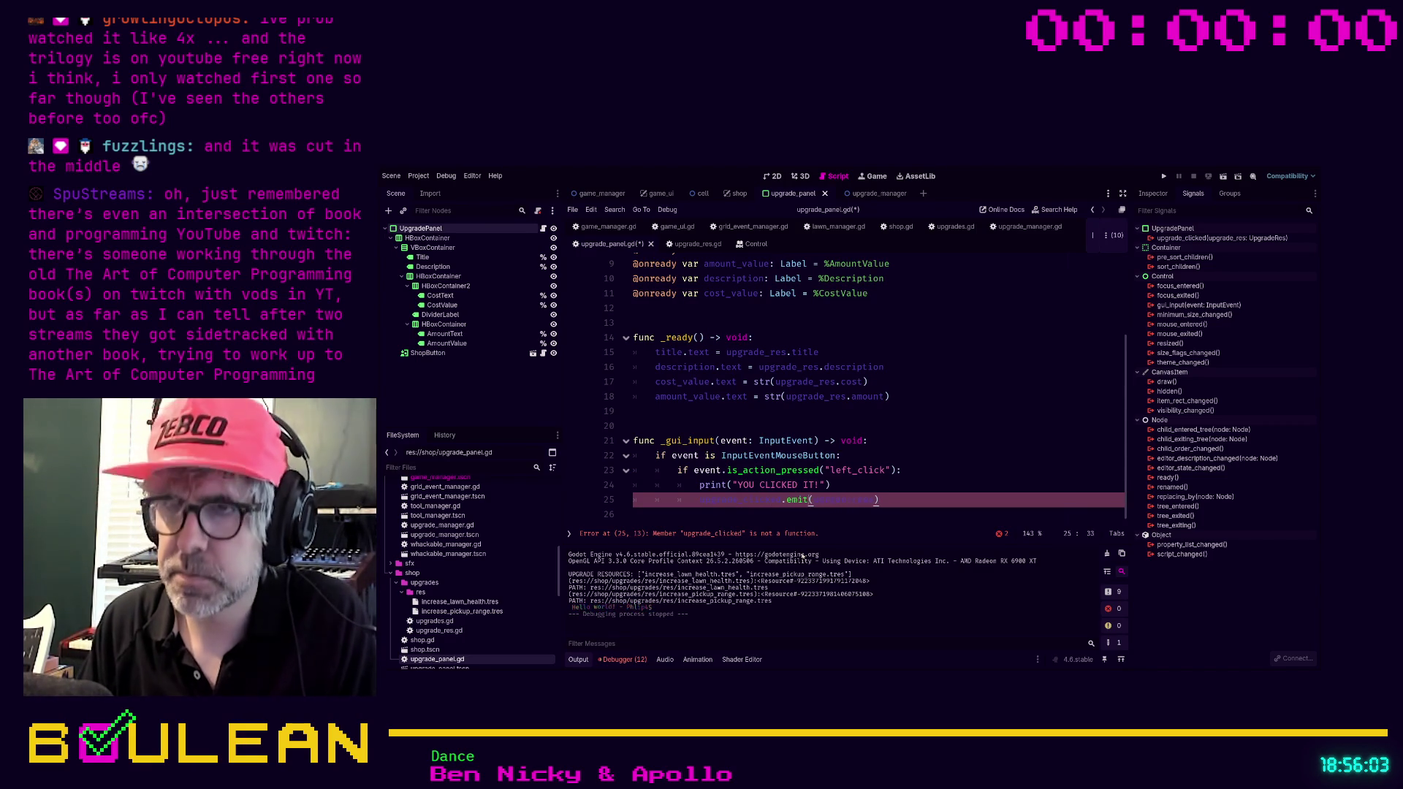
left_click(905, 500)
key("ctrl+s")
scroll(905, 502, "down", 1)
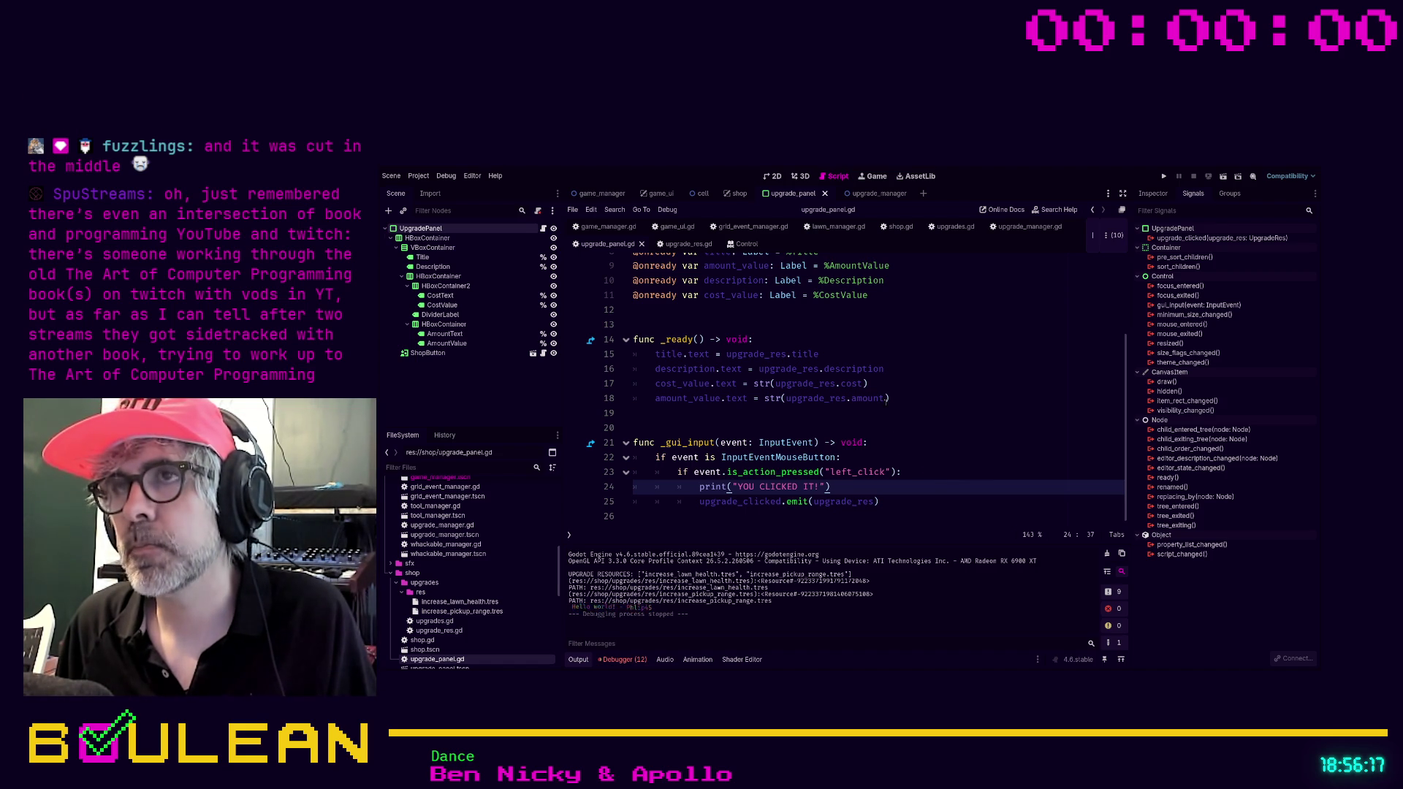
Open shop.gd and bring its _get_upgrade_resources loop into view.
left_click(890, 228)
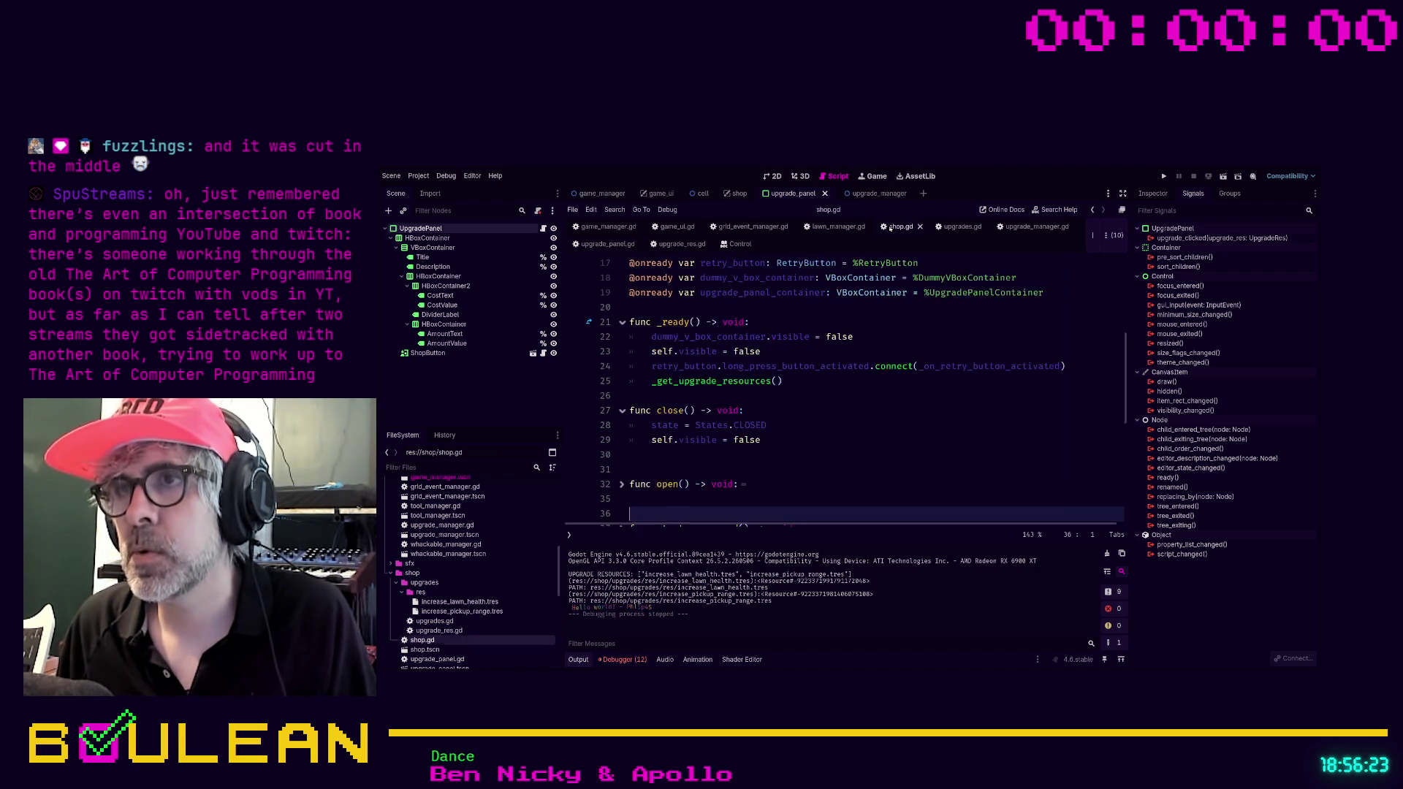
scroll(822, 299, "down", 5)
scroll(822, 298, "down", 8)
scroll(813, 306, "up", 6)
scroll(813, 306, "up", 4)
scroll(819, 324, "down", 4)
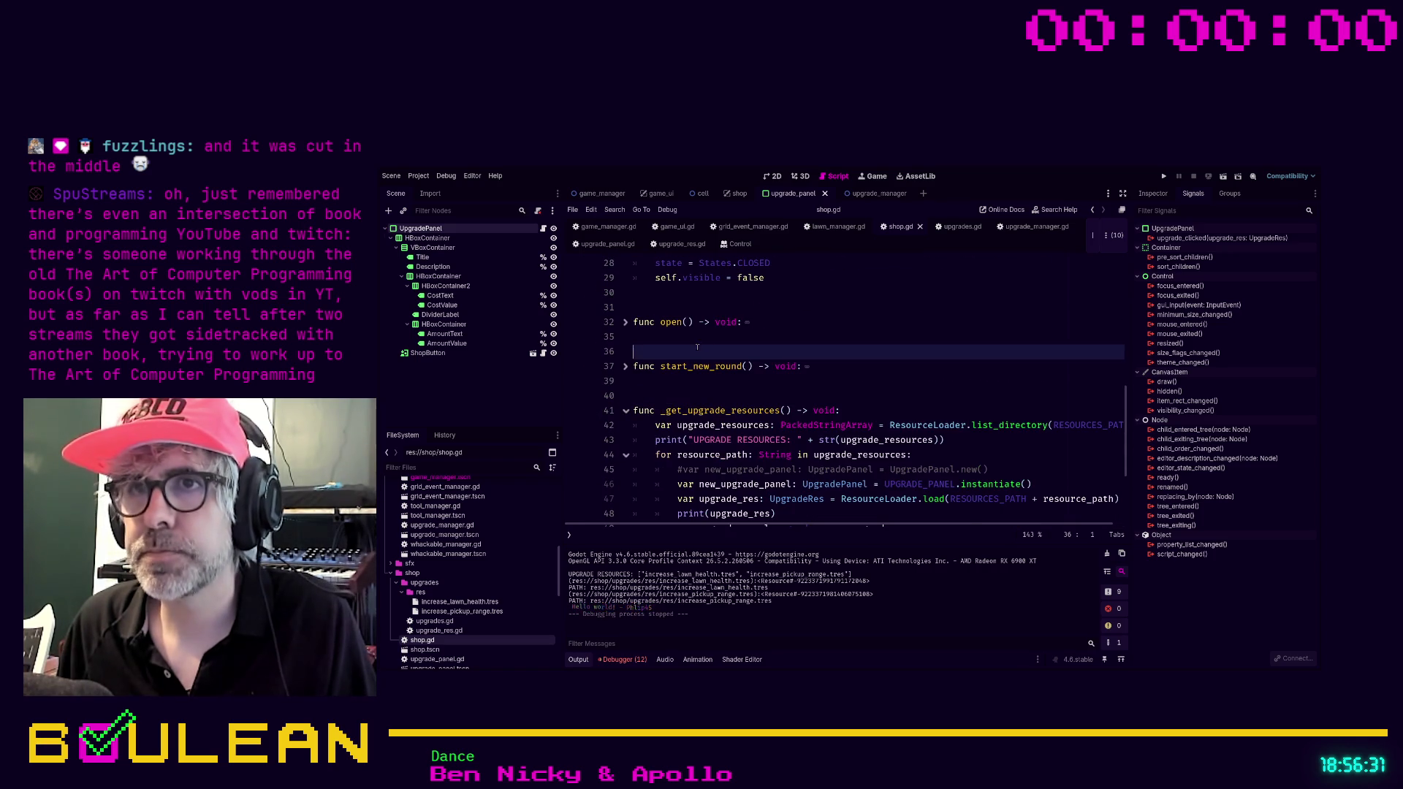
scroll(697, 347, "down", 2)
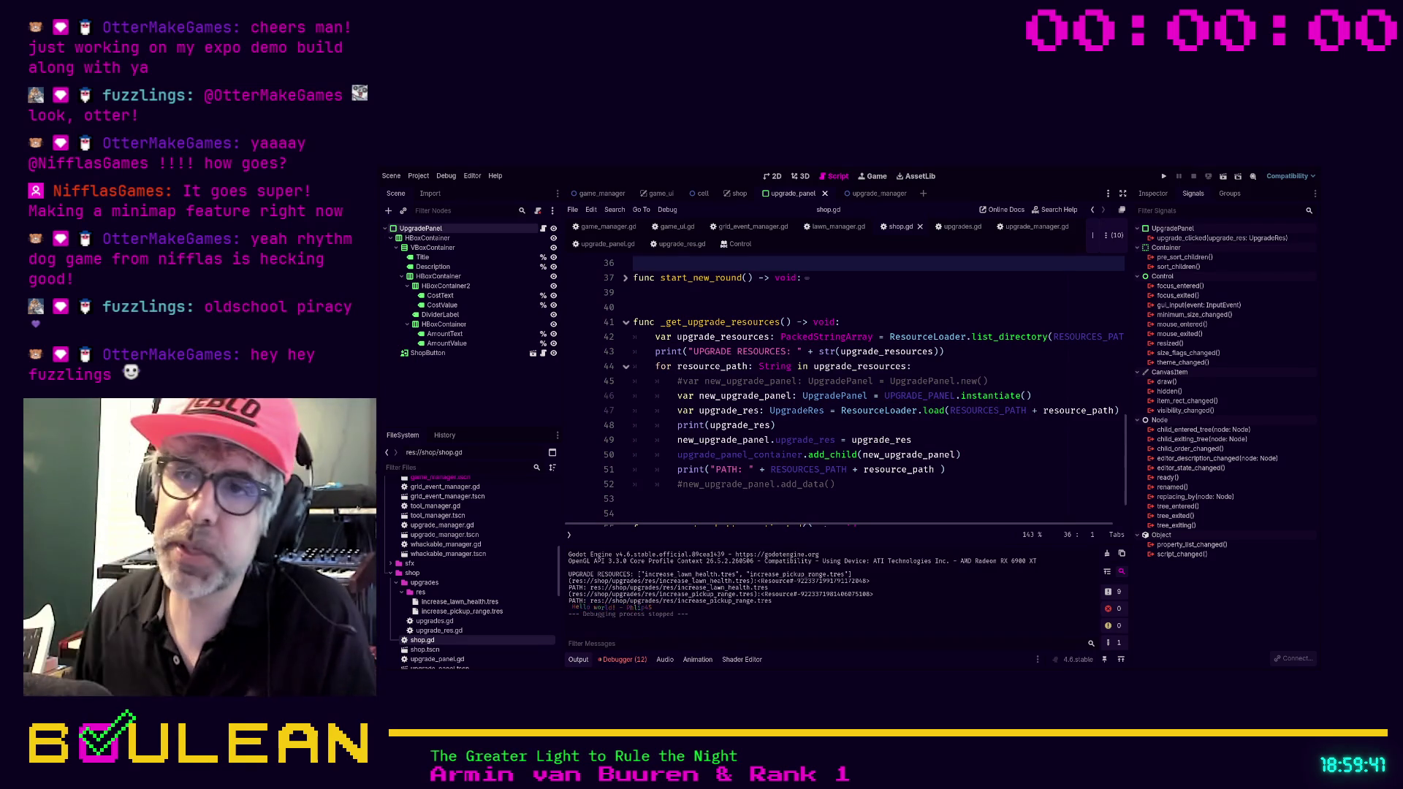
left_click(887, 485)
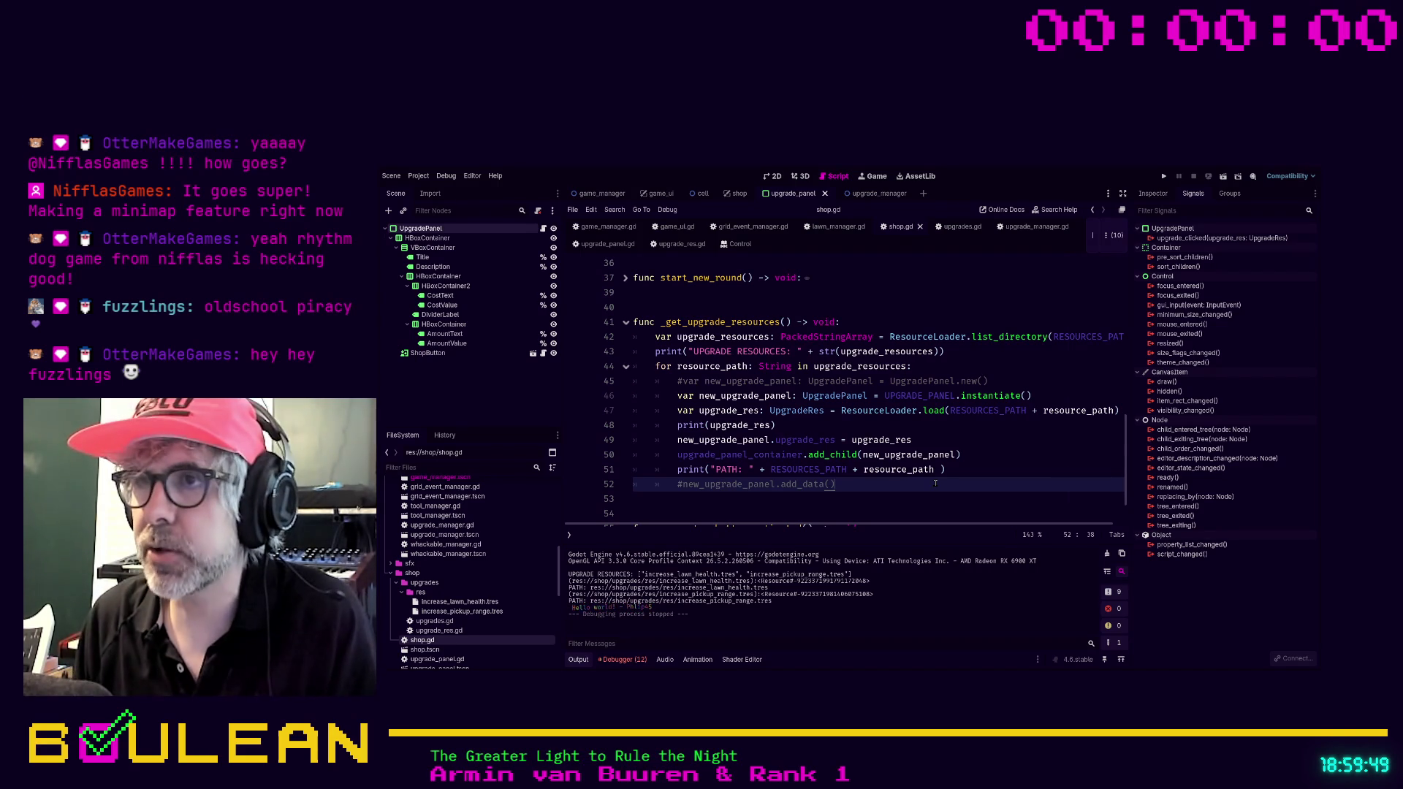
Delete the commented add_data line and its leftover empty line from the loop.
key("shift+Home")
key("shift+Home")
key("BackSpace")
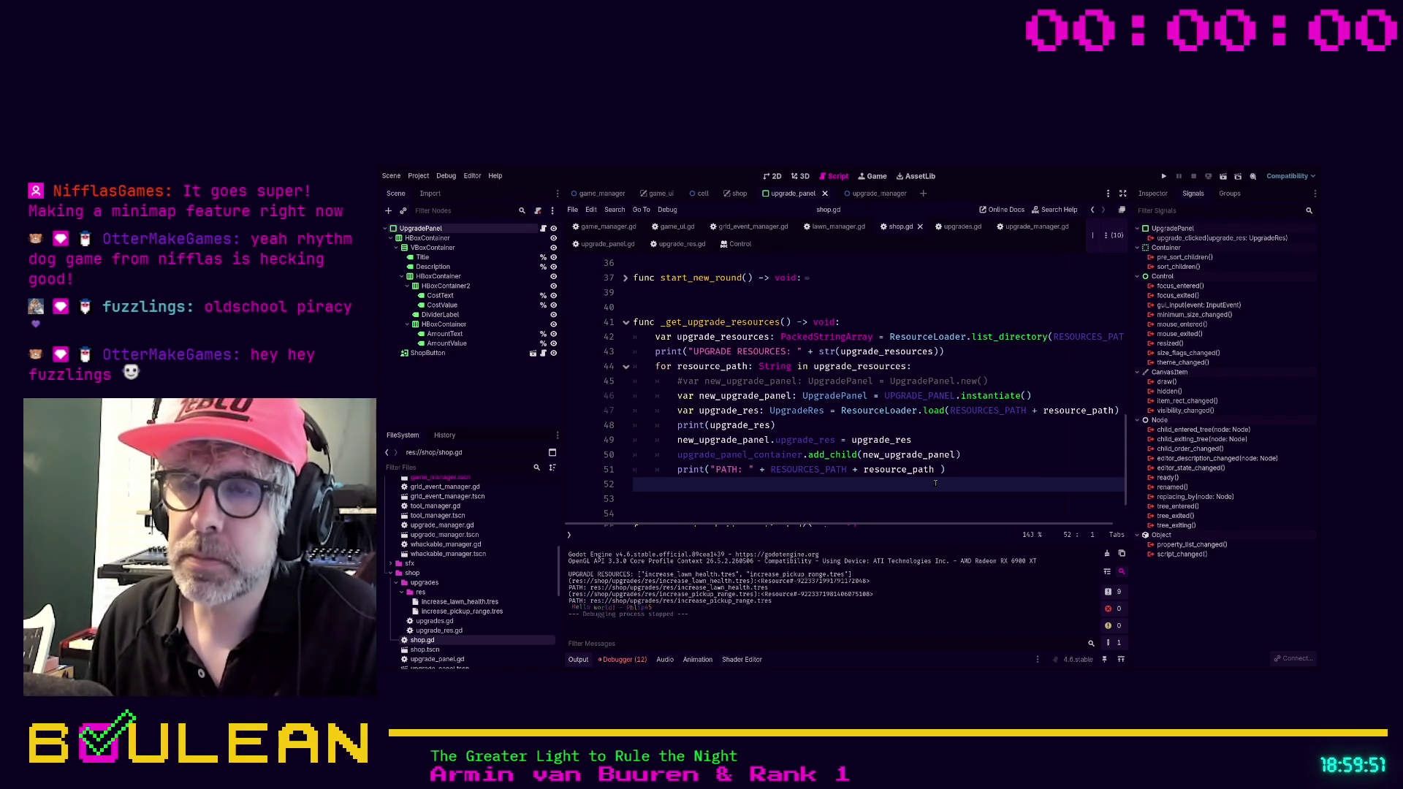
key("Down")
key("Down")
key("BackSpace")
key("Up")
key("Up")
key("Up")
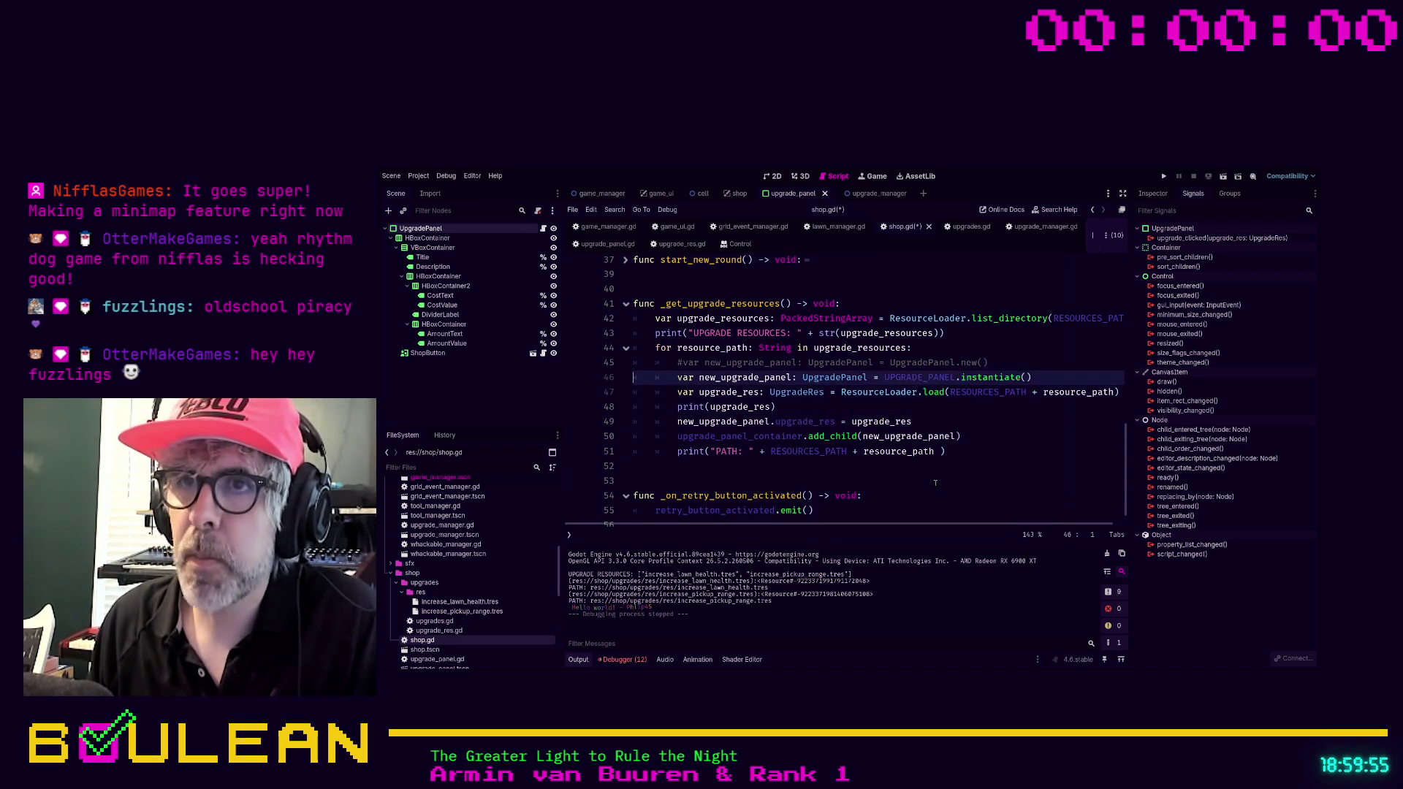
Delete the commented UpgradePanel.new() line and save shop.gd.
key("Down")
key("End")
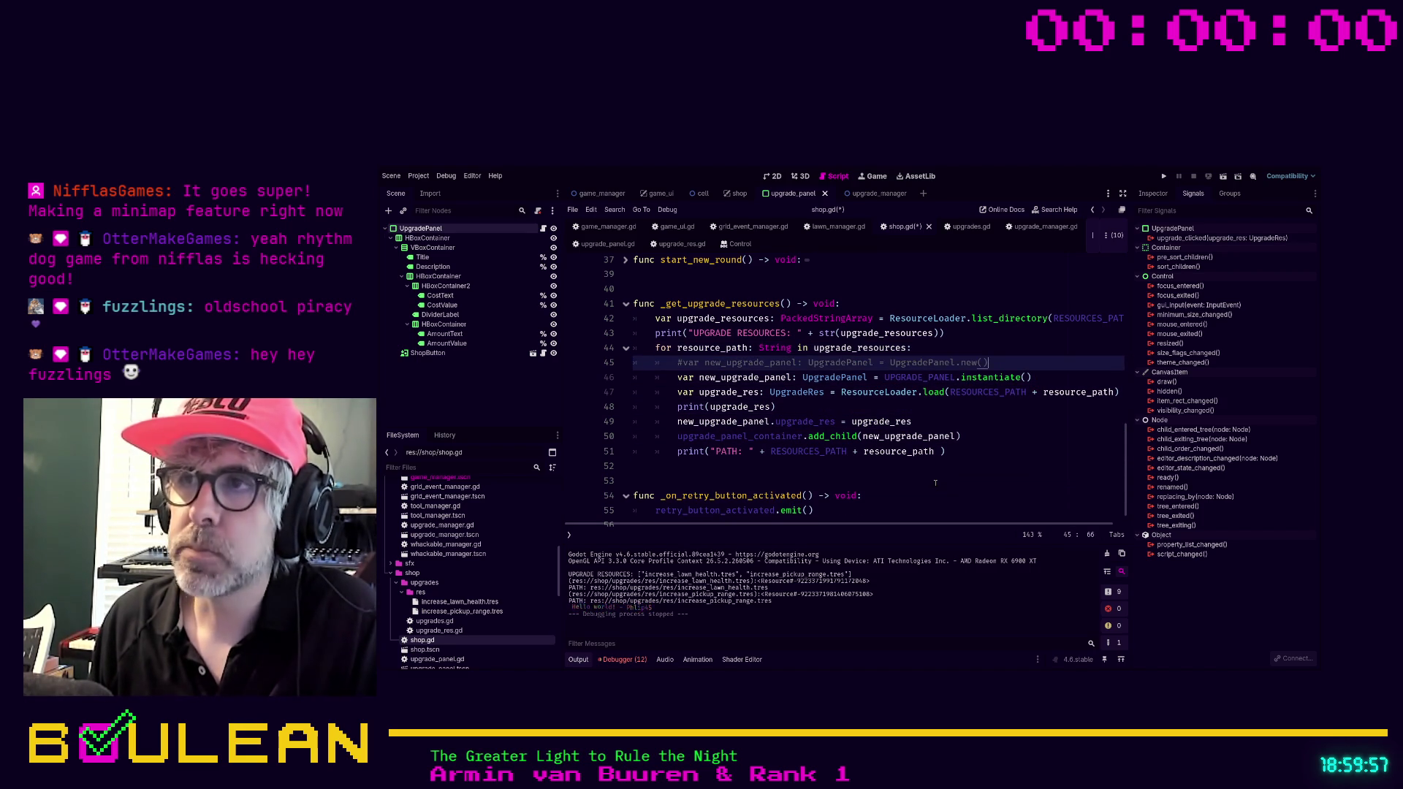
key("shift+Home")
key("shift+Home")
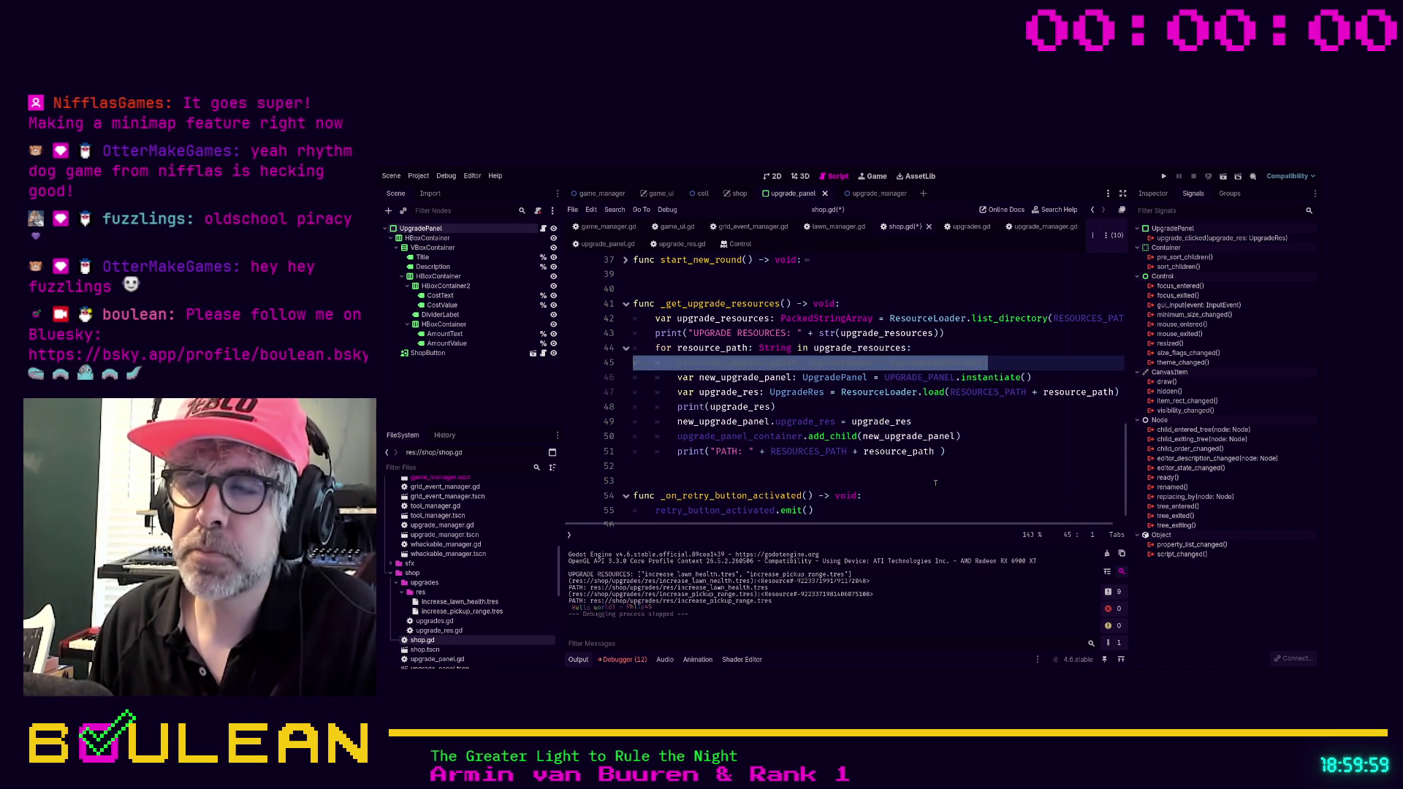
key("BackSpace")
key("BackSpace")
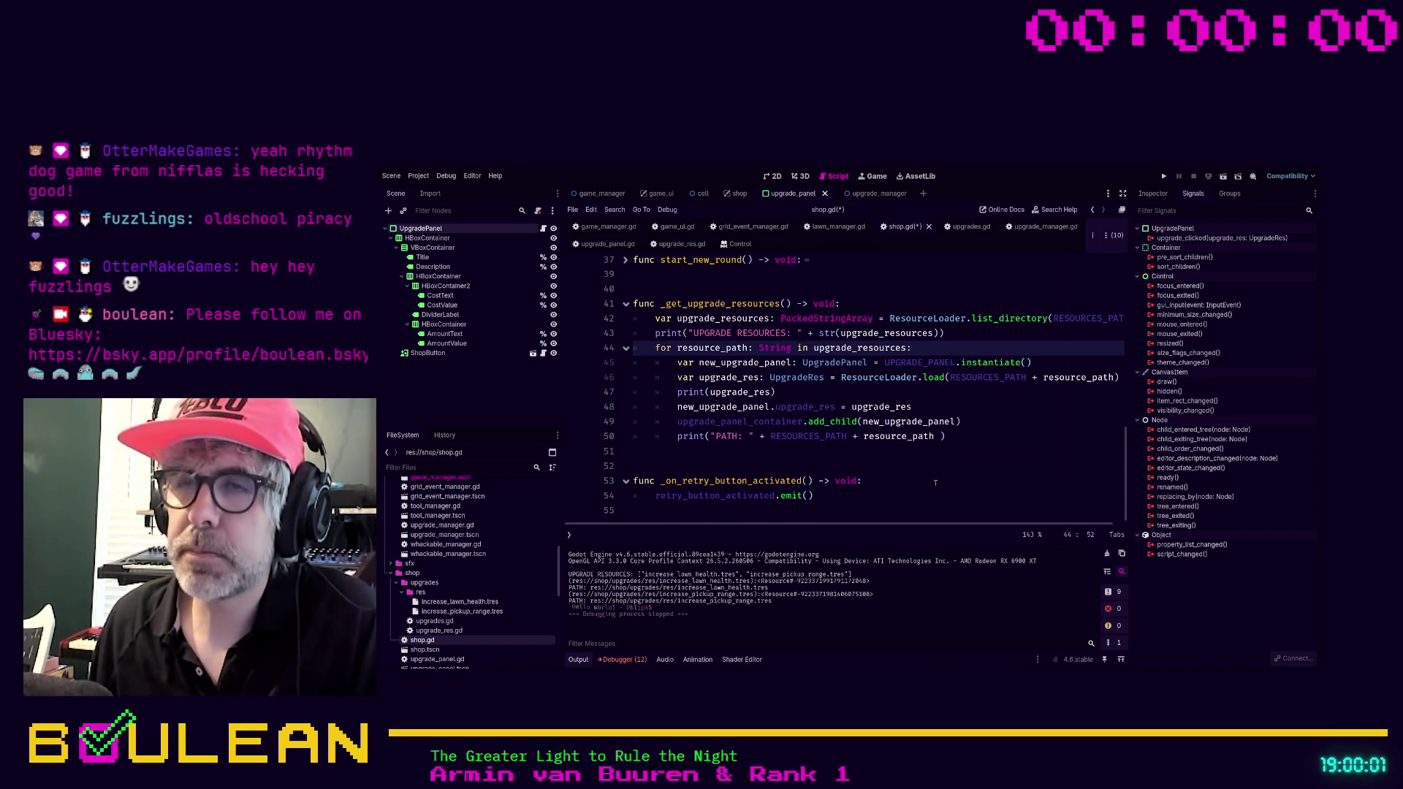
left_click(751, 466)
key("ctrl+s")
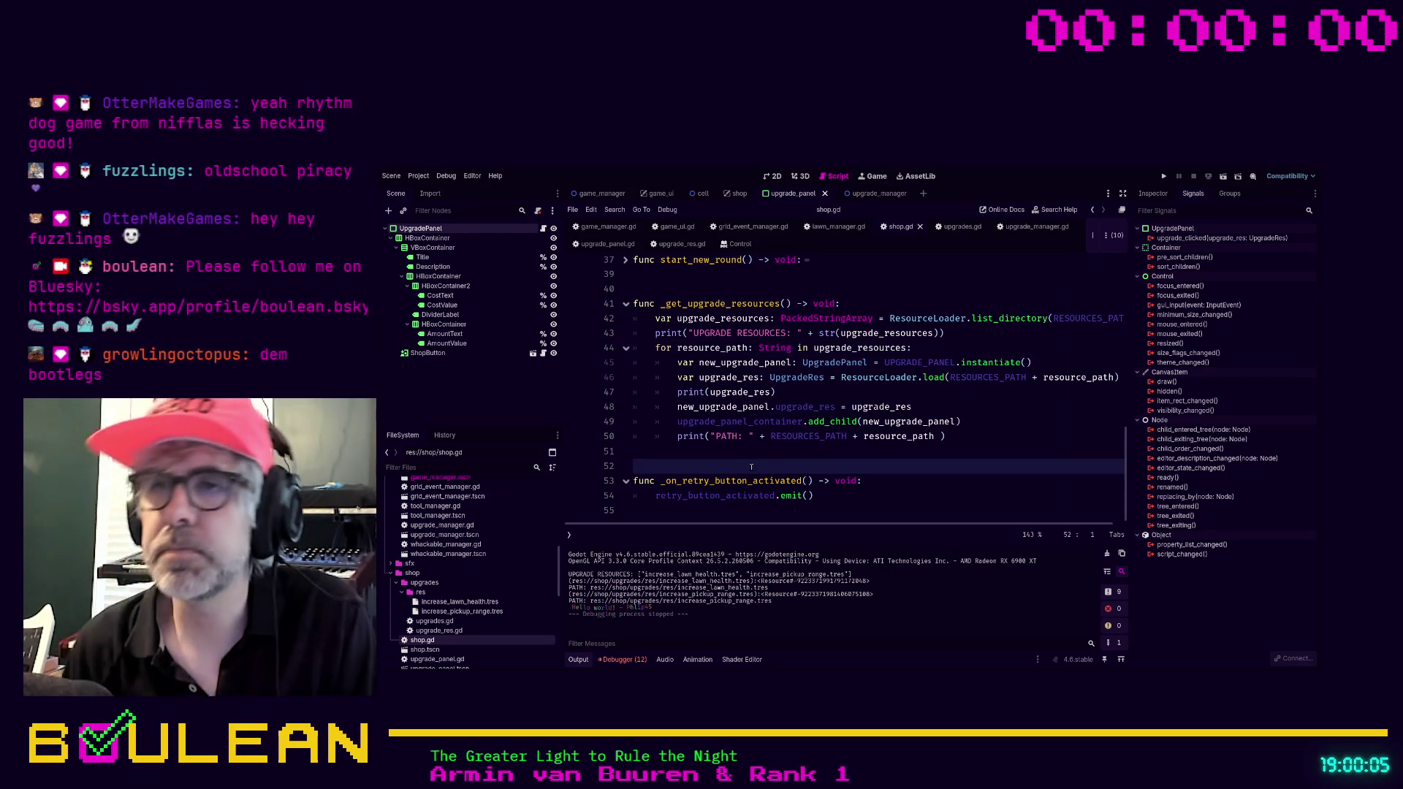
left_click(966, 421)
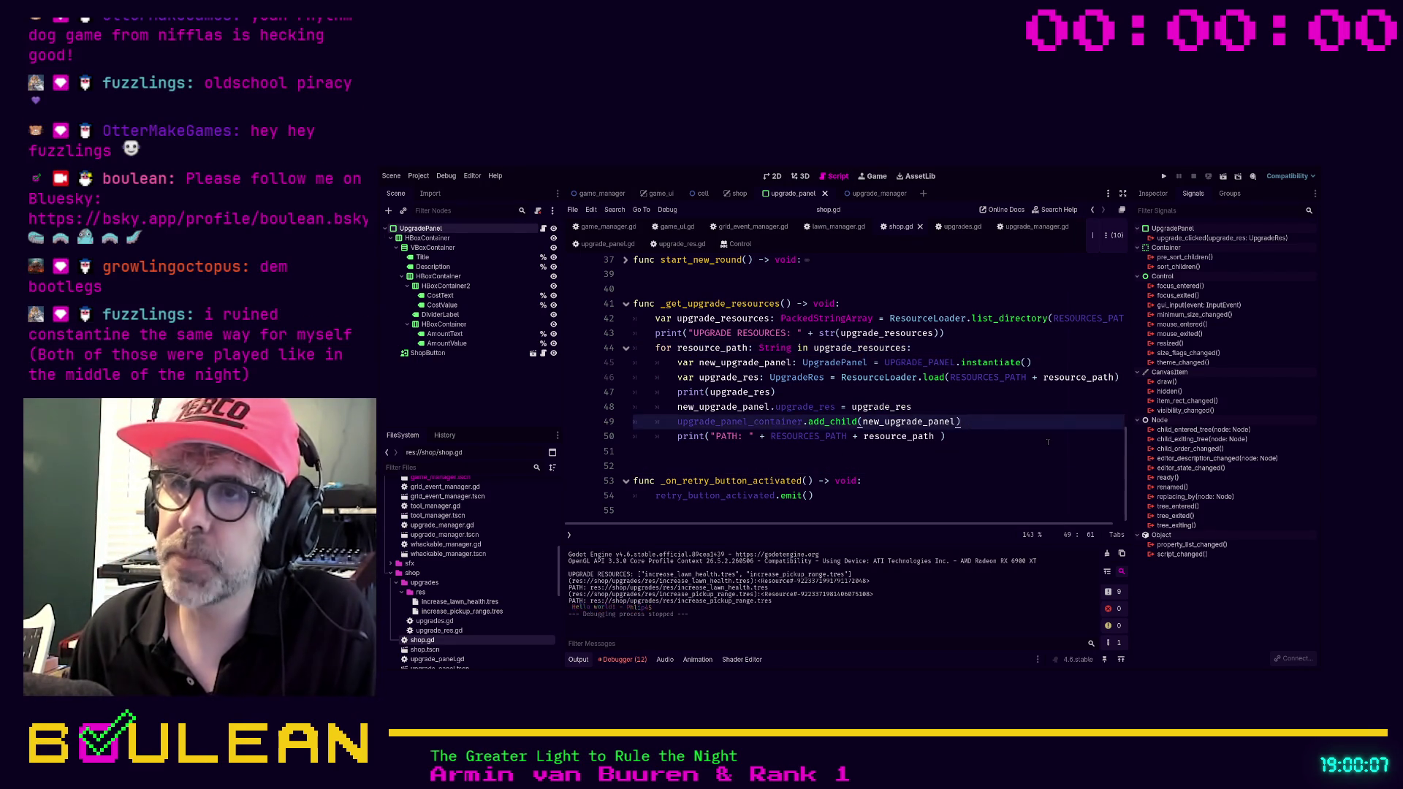
After add_child, add new_upgrade_panel.upgrade_clicked.connect(_on_upgrade_clicked).
key("Return")
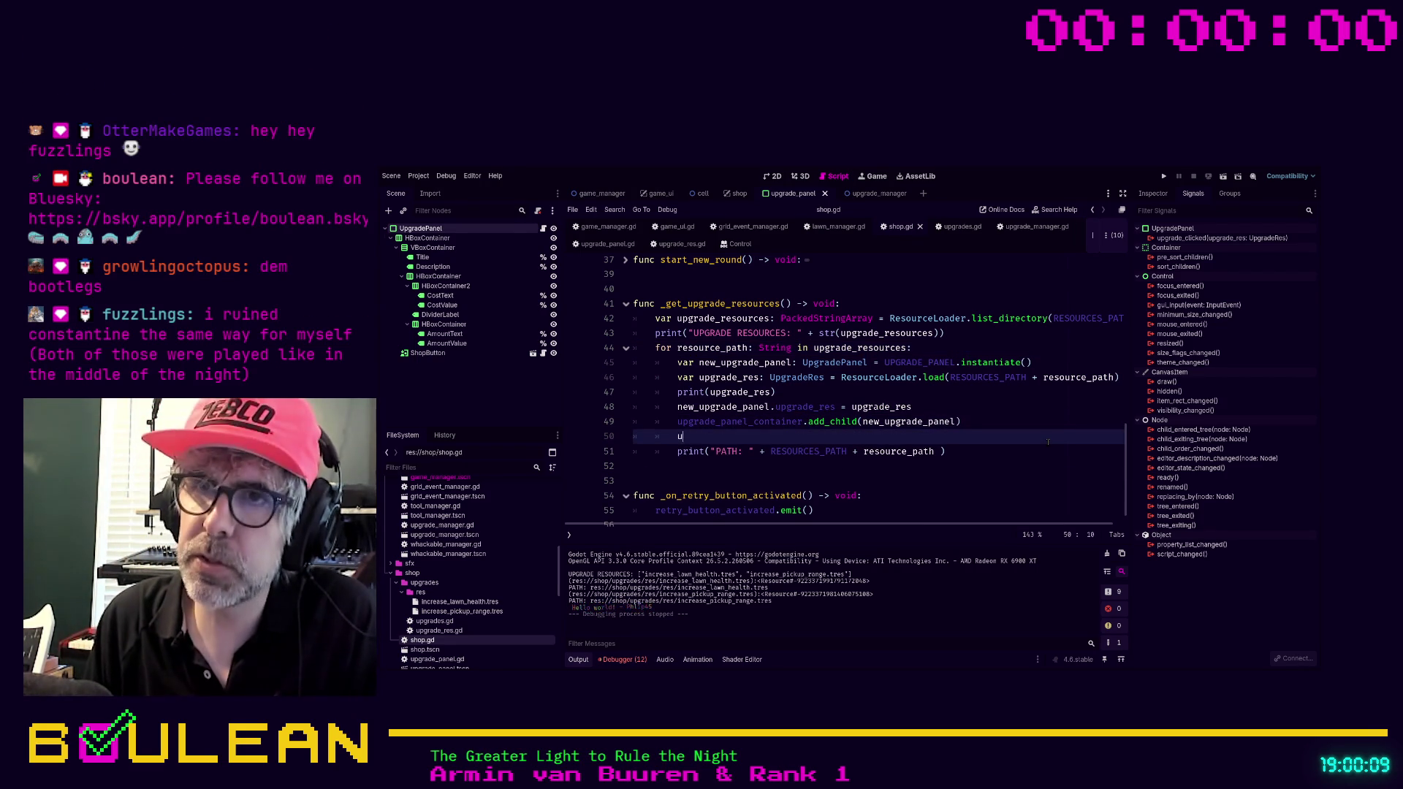
type("pgrad")
key("Return")
type(".")
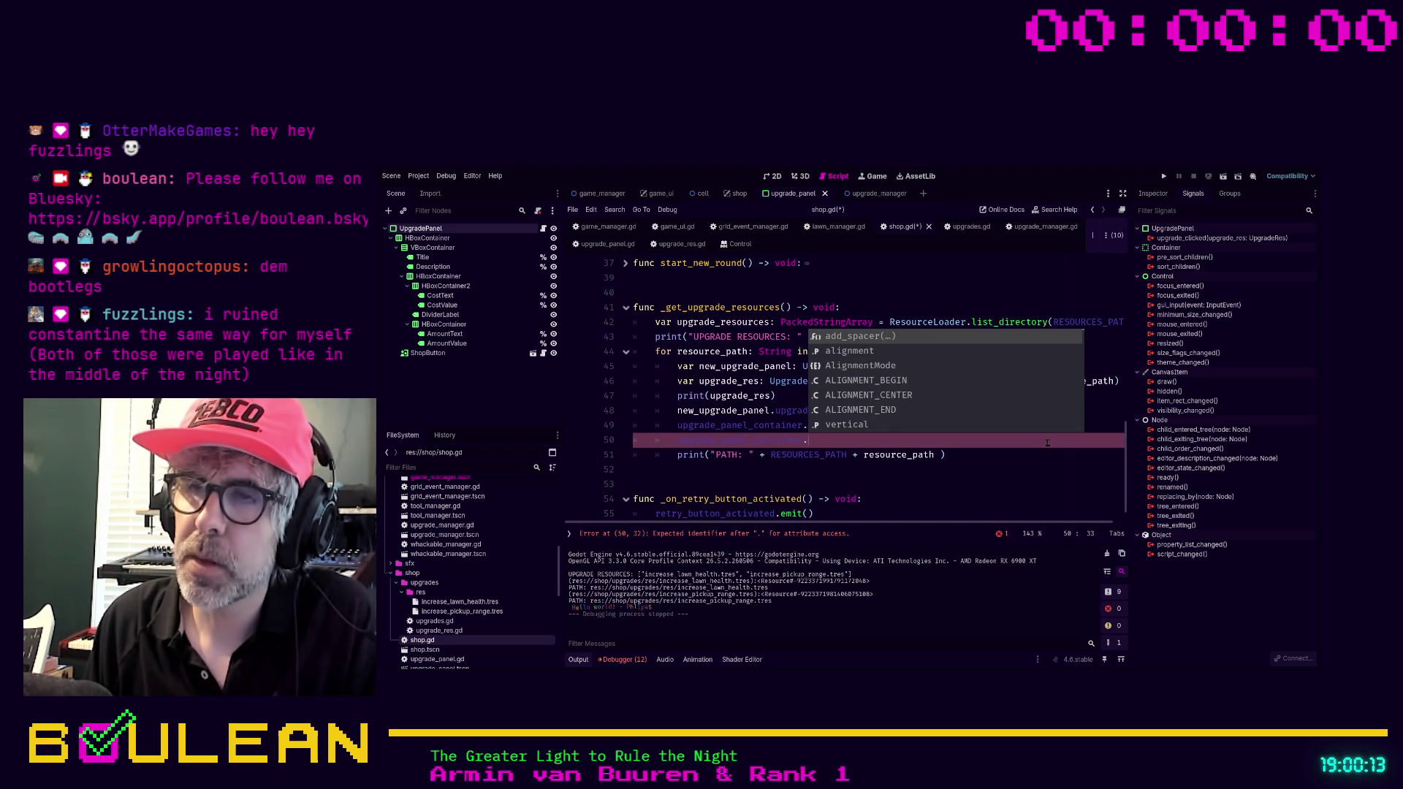
type("updat")
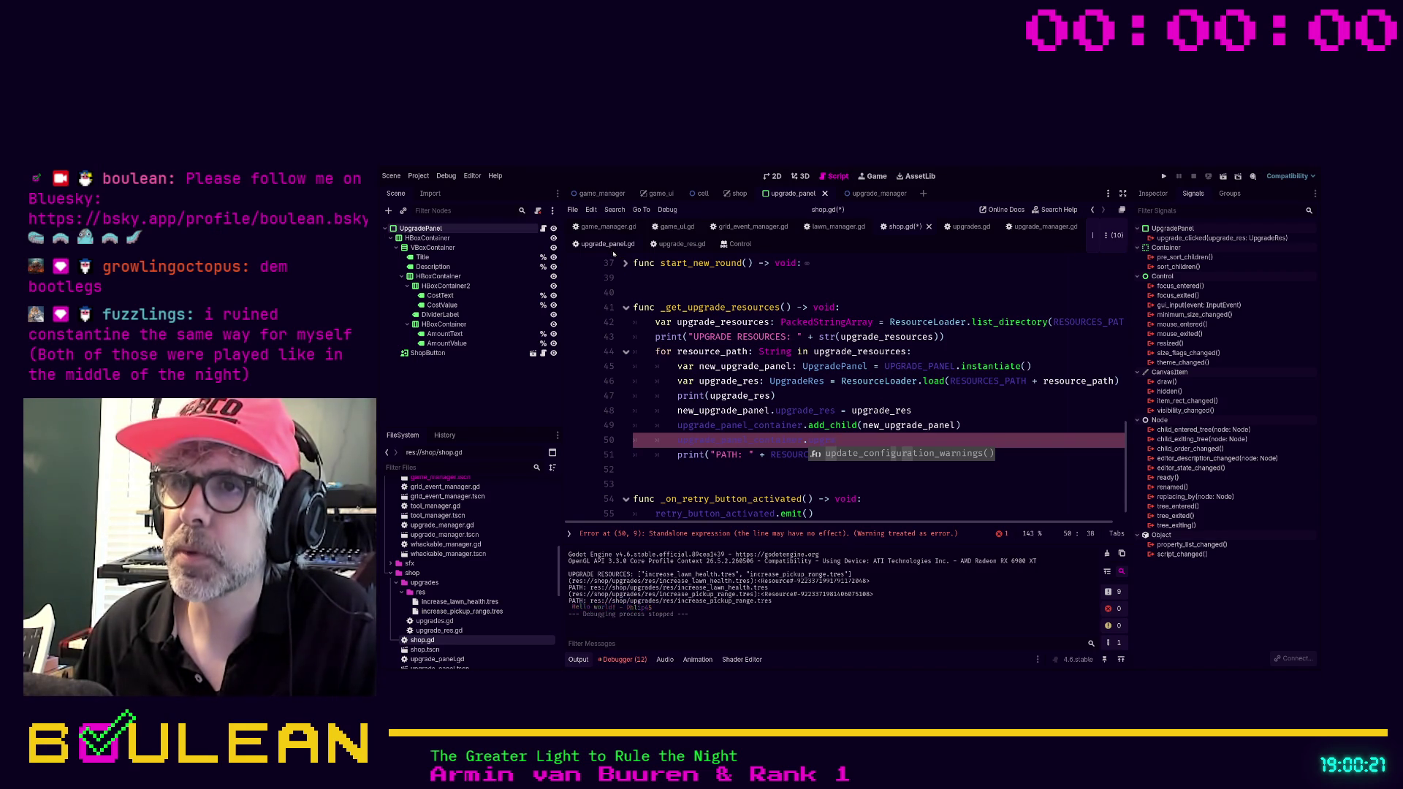
key("BackSpace")
key("BackSpace")
key("BackSpace")
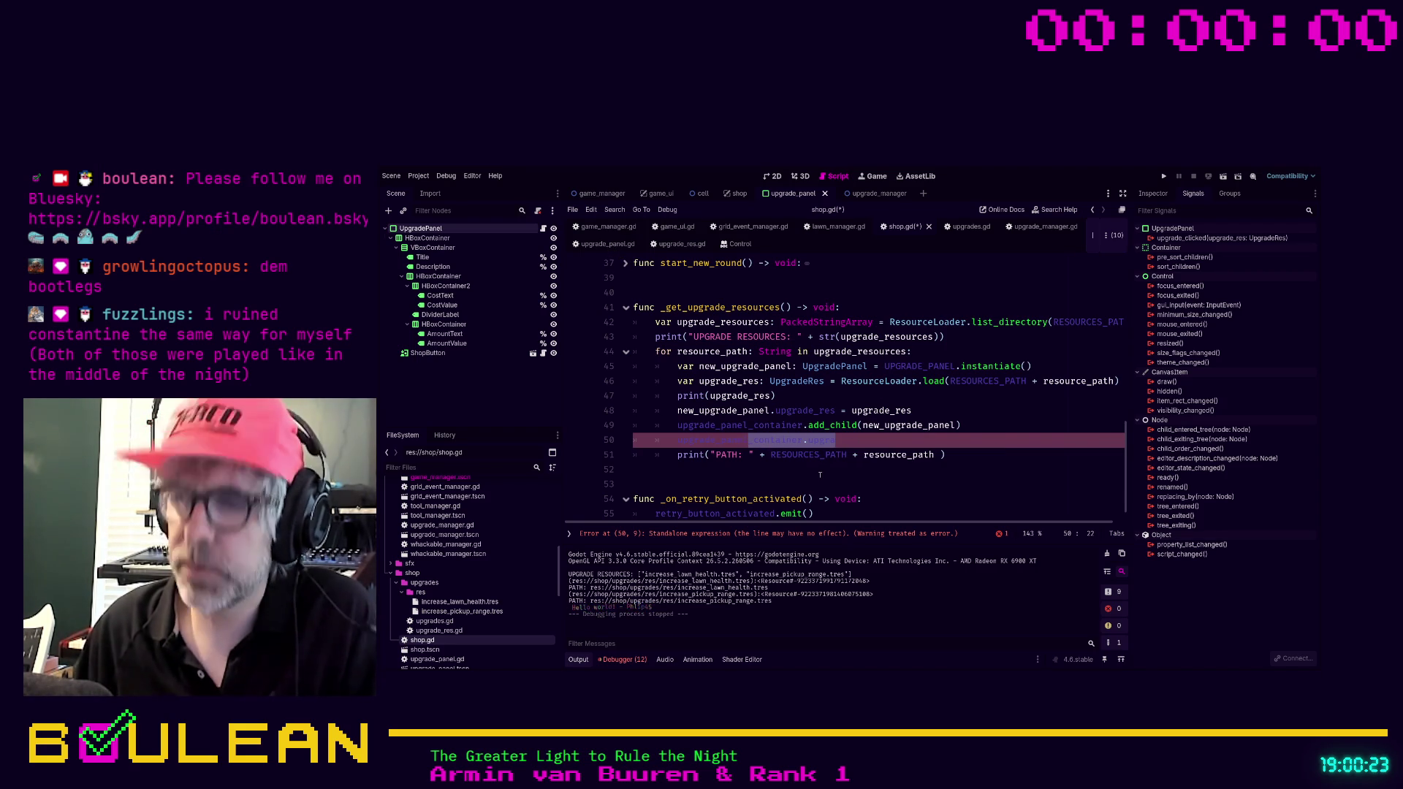
type(".")
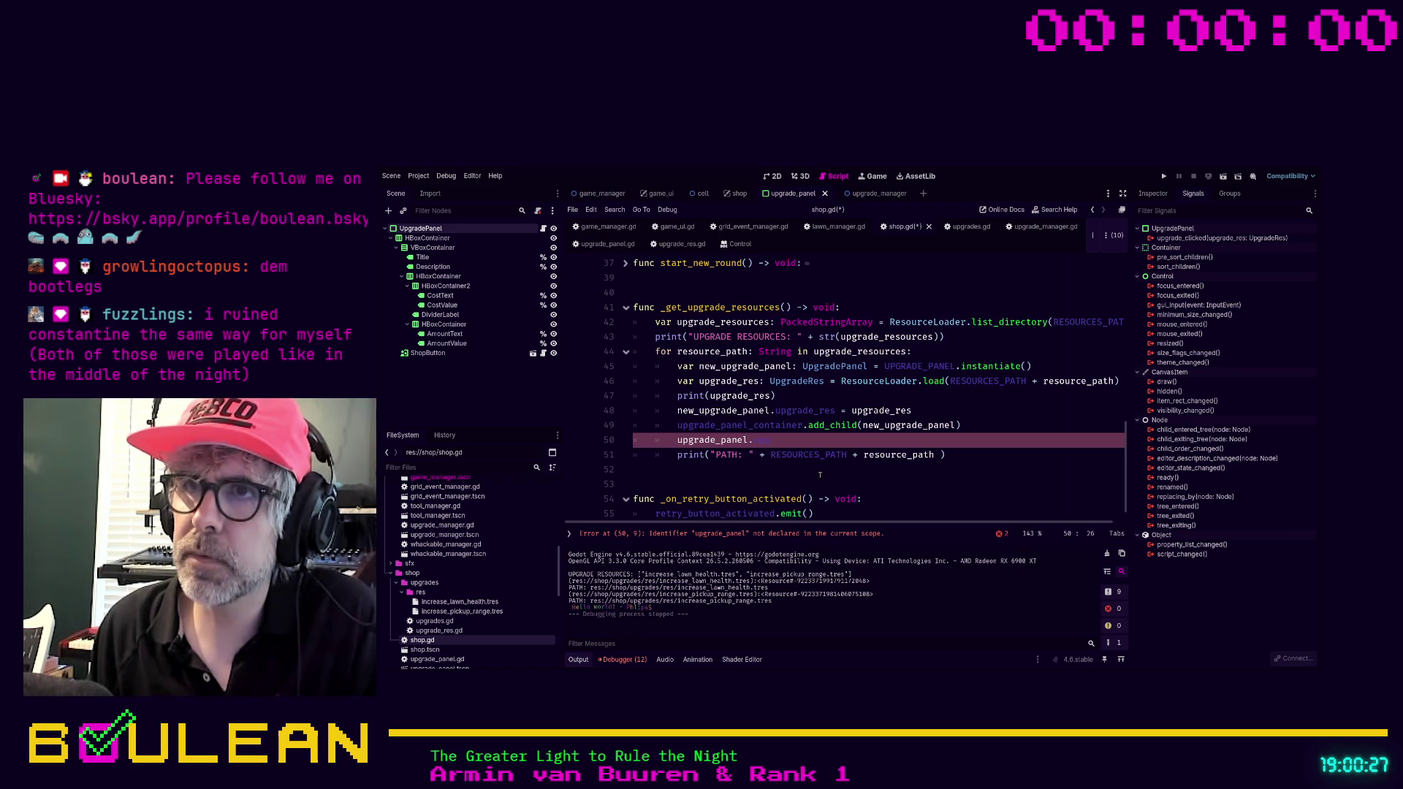
key("shift+Home")
type("new")
key("Return")
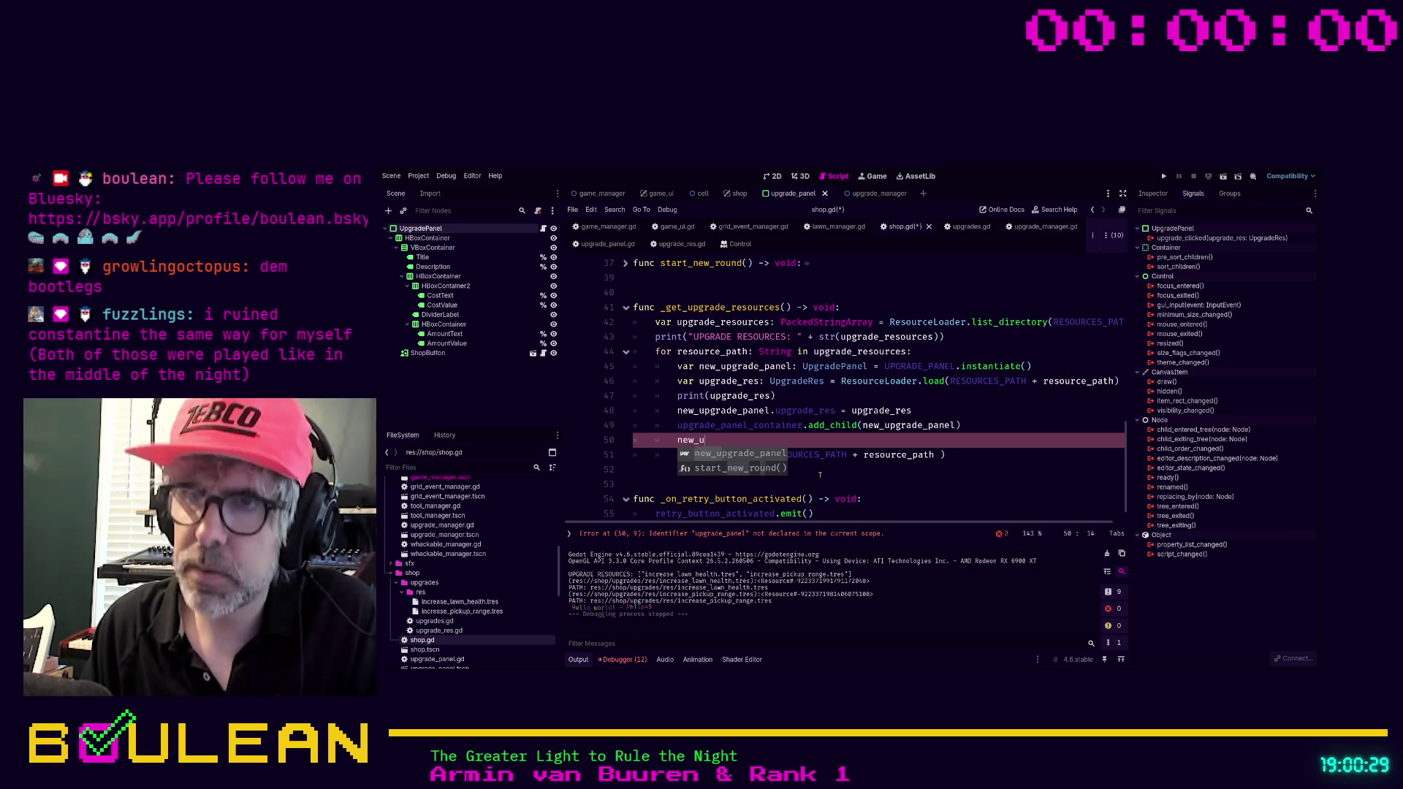
type(".upgrad")
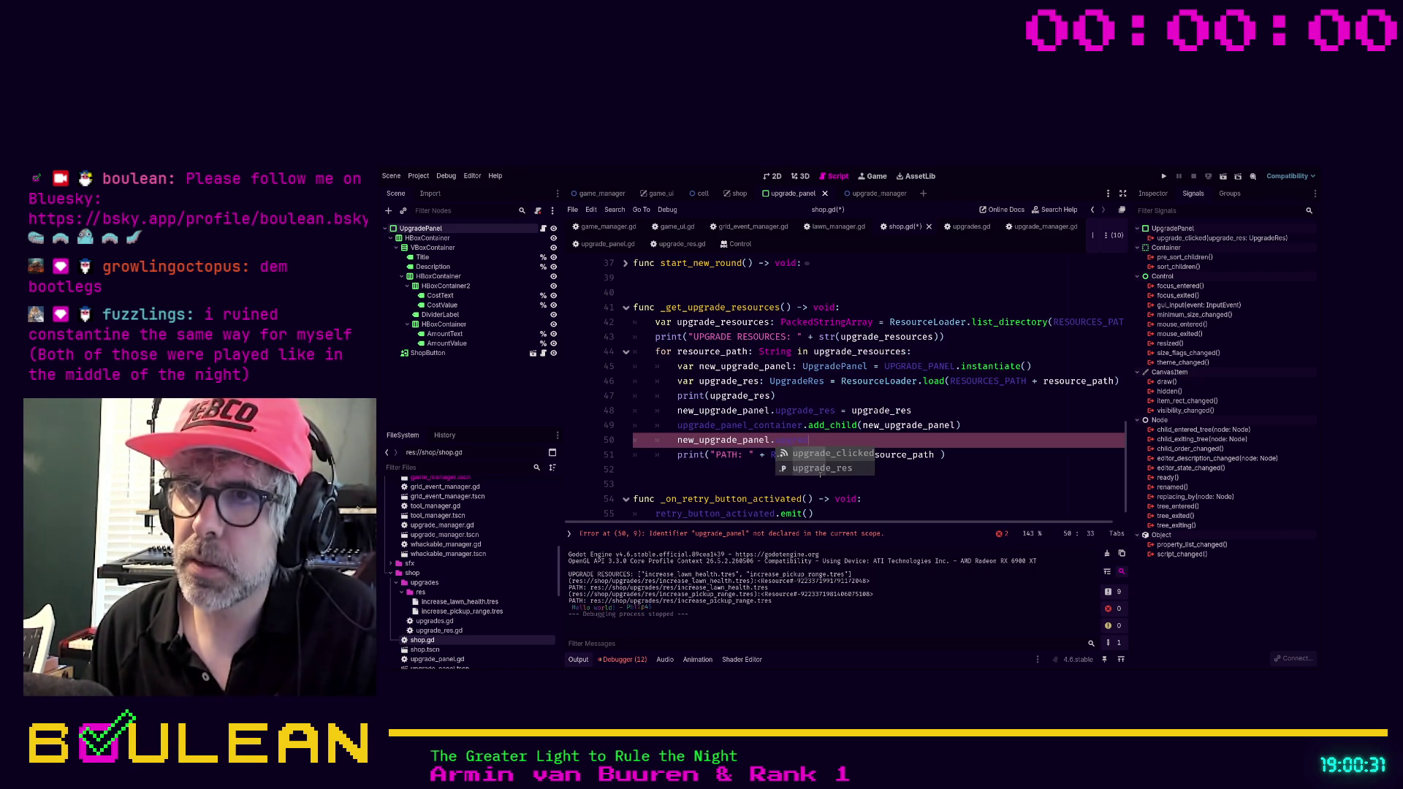
key("Return")
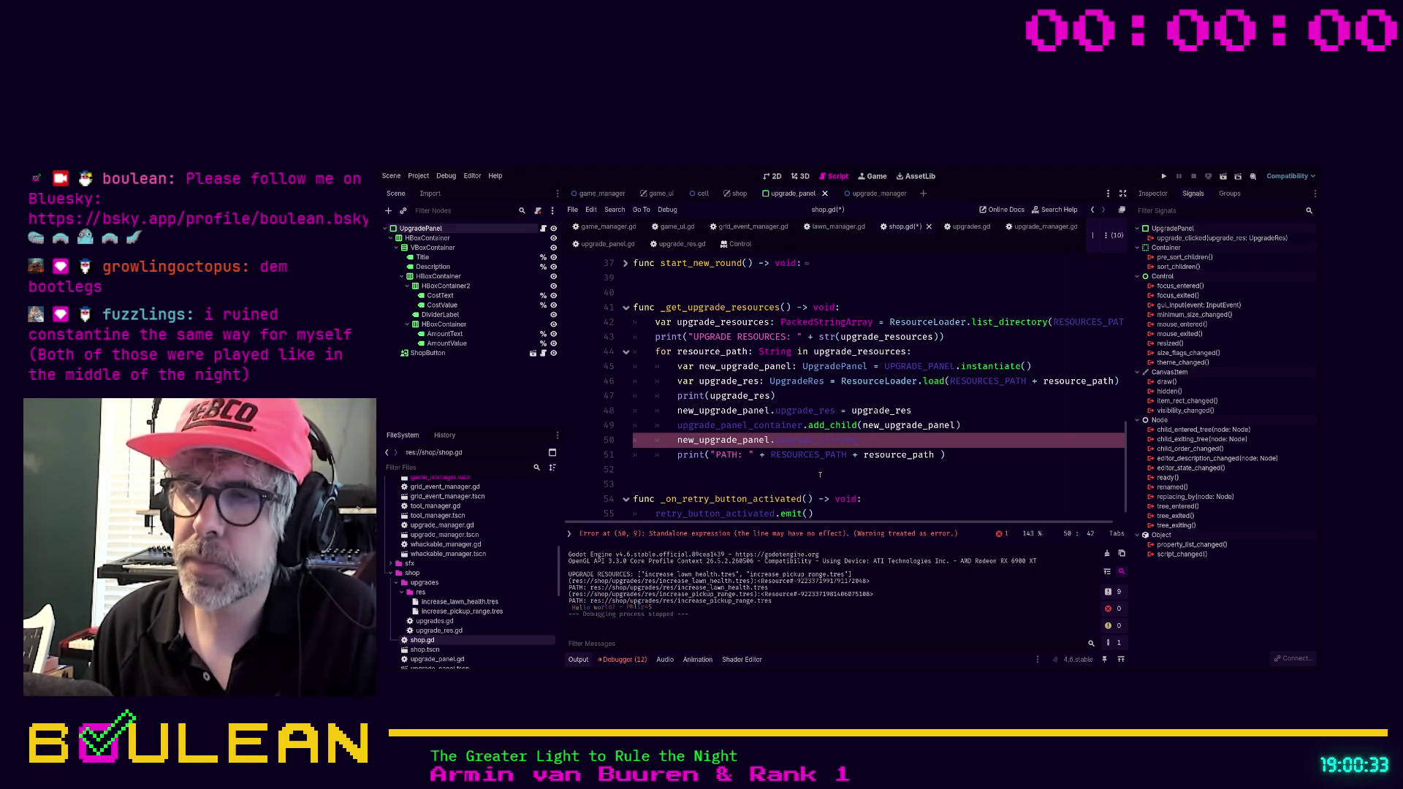
type("t(_on_up")
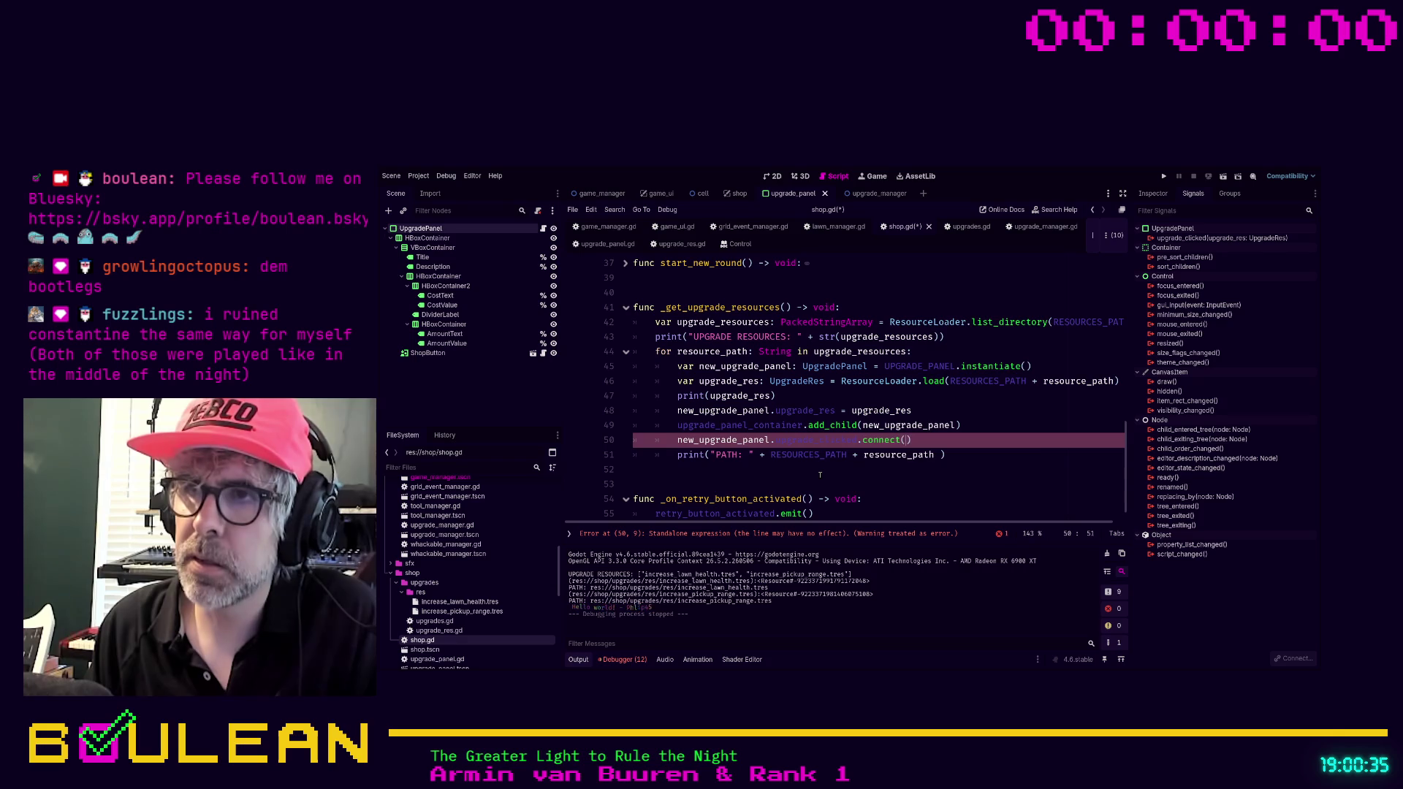
type("grade_")
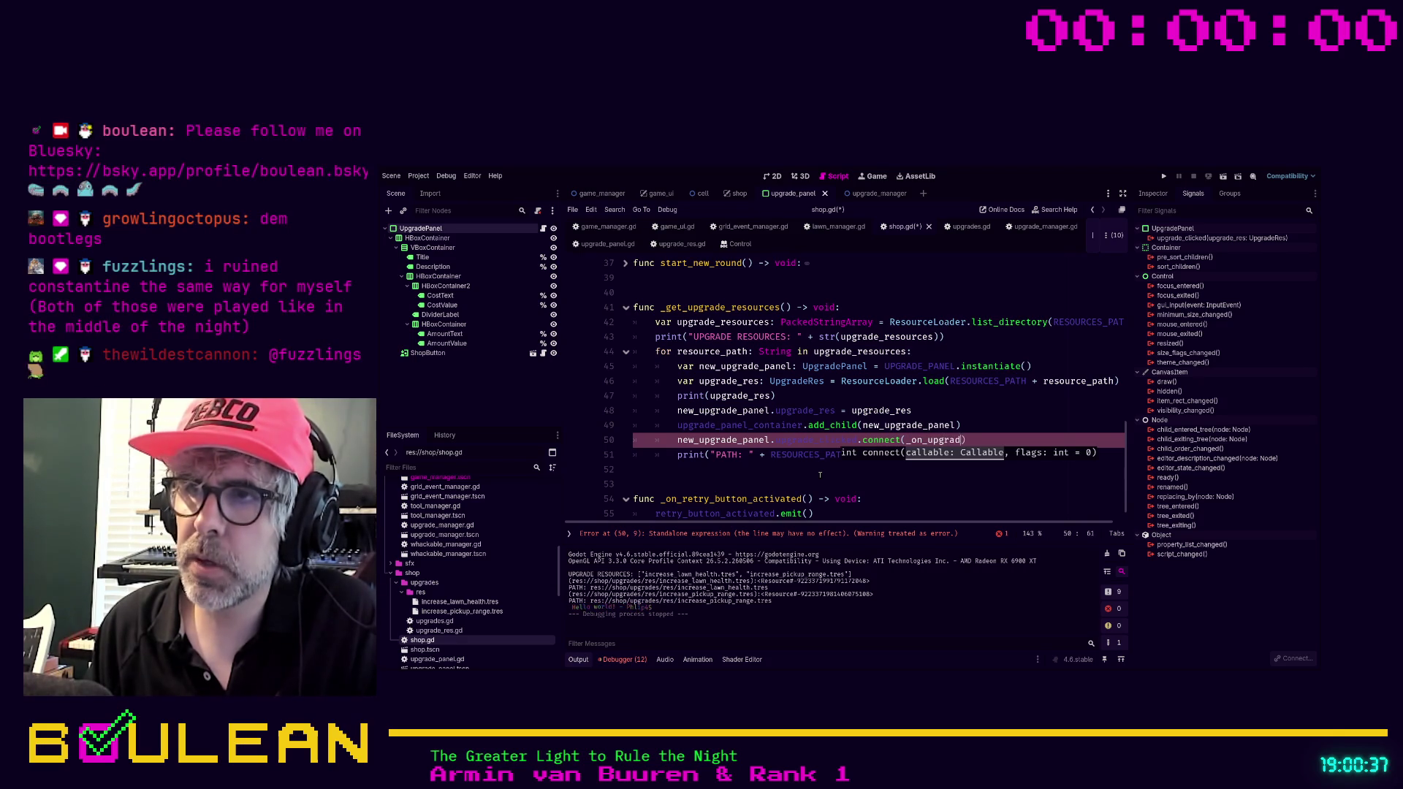
type("clicked")
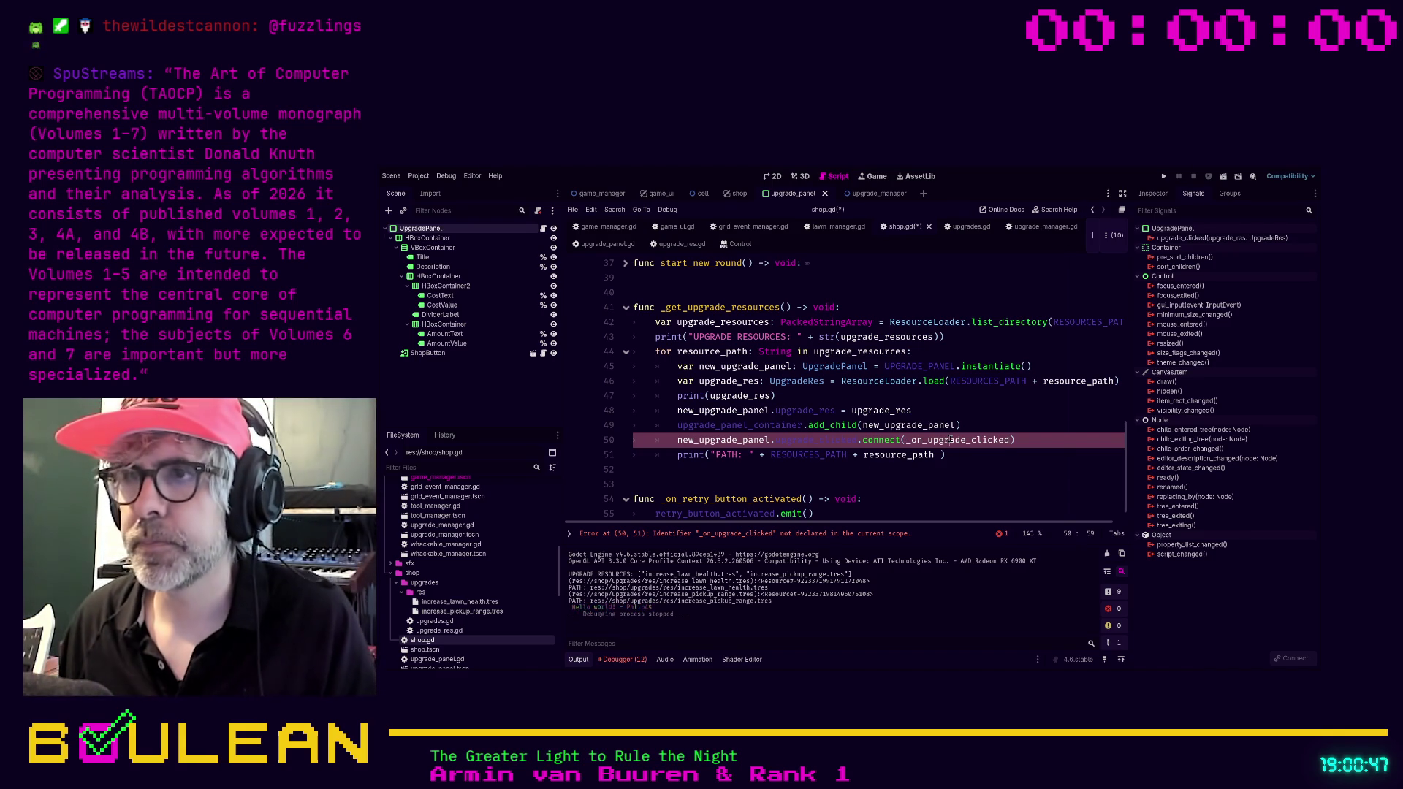
Copy the _on_upgrade_clicked handler name and scroll to the end of shop.gd.
double_click(950, 439)
key("ctrl+c")
scroll(877, 442, "down", 1)
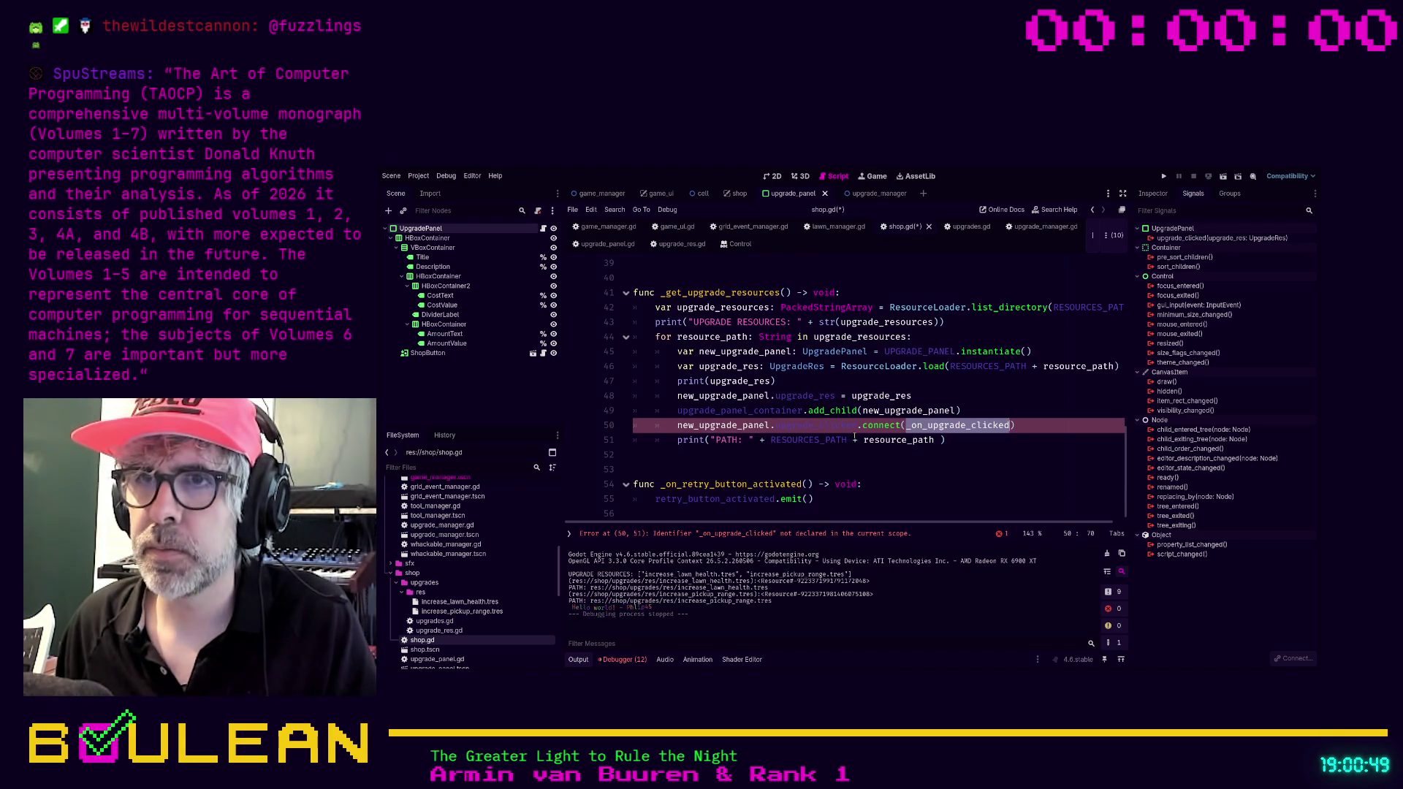
scroll(844, 514, "down", 1)
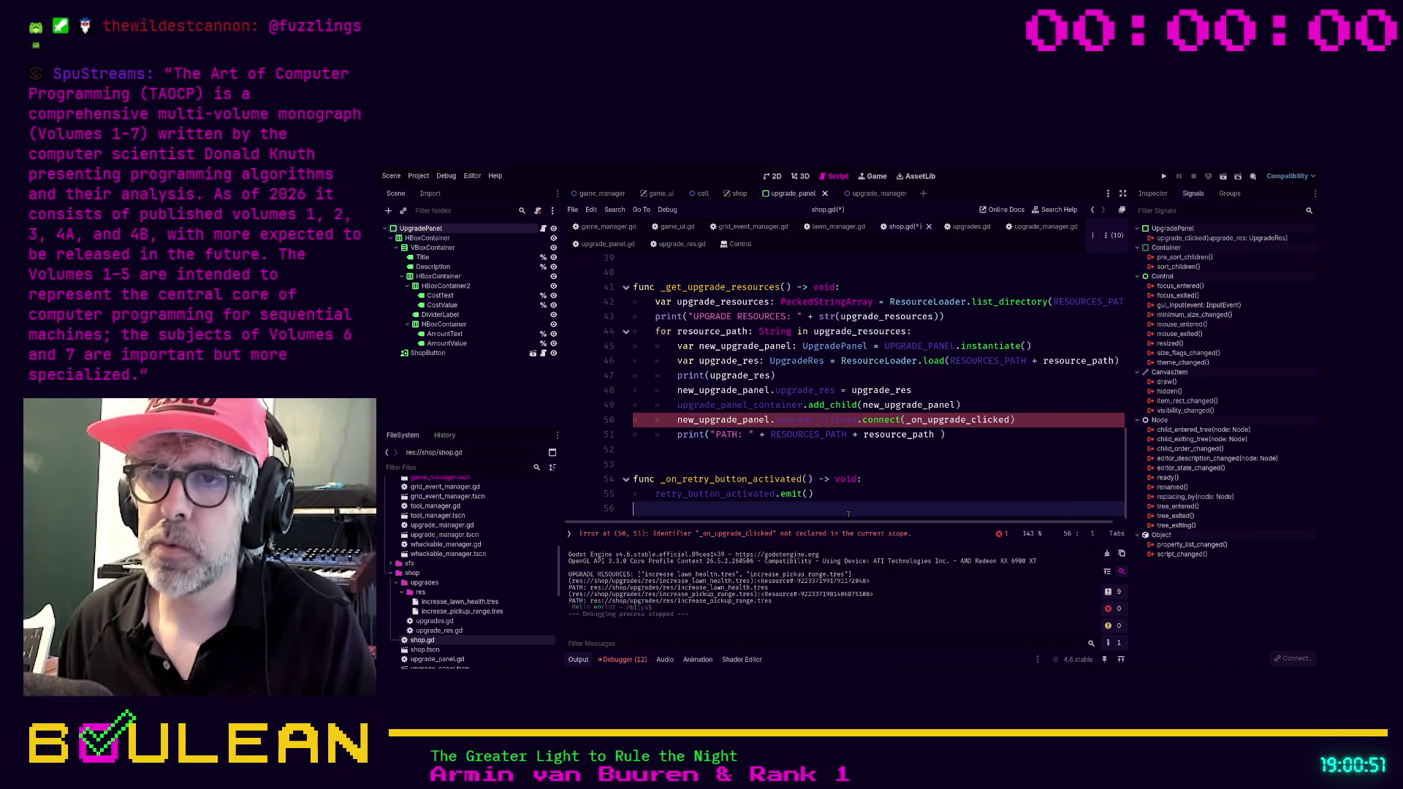
At the end of shop.gd, declare func _on_upgrade_clicked(upgrade_res: UpgradeRes) -> void:.
left_click(849, 515)
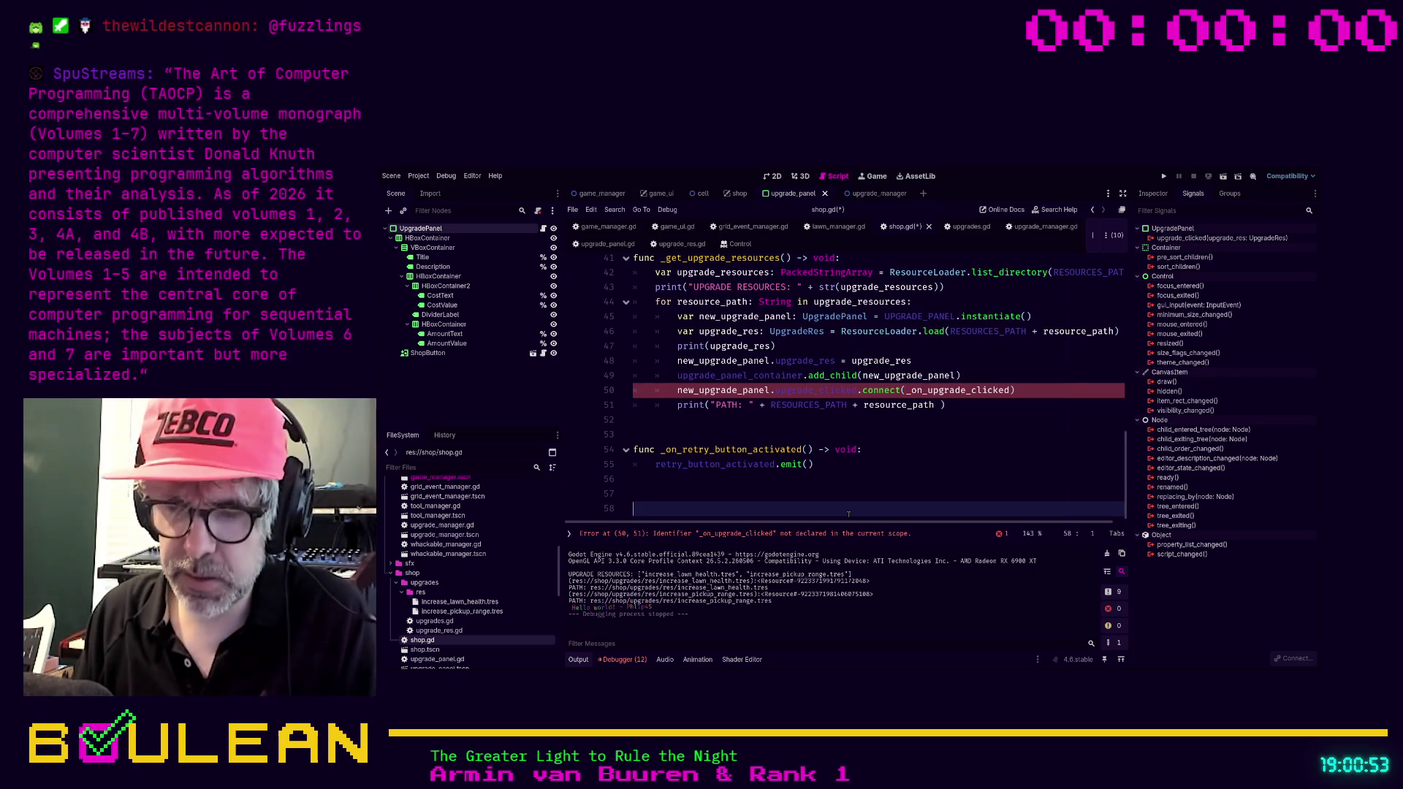
type("func")
key("ctrl+v")
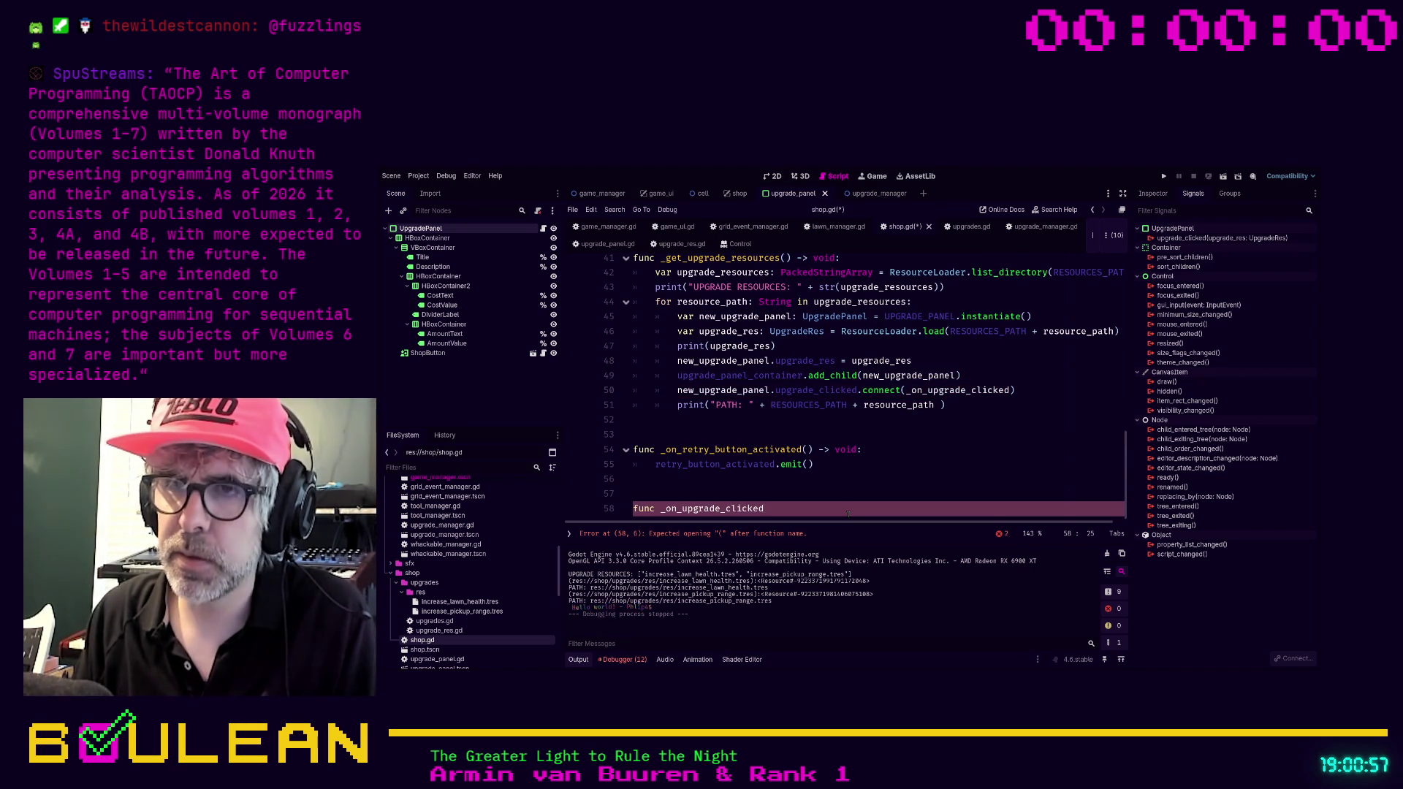
type("(upgrad")
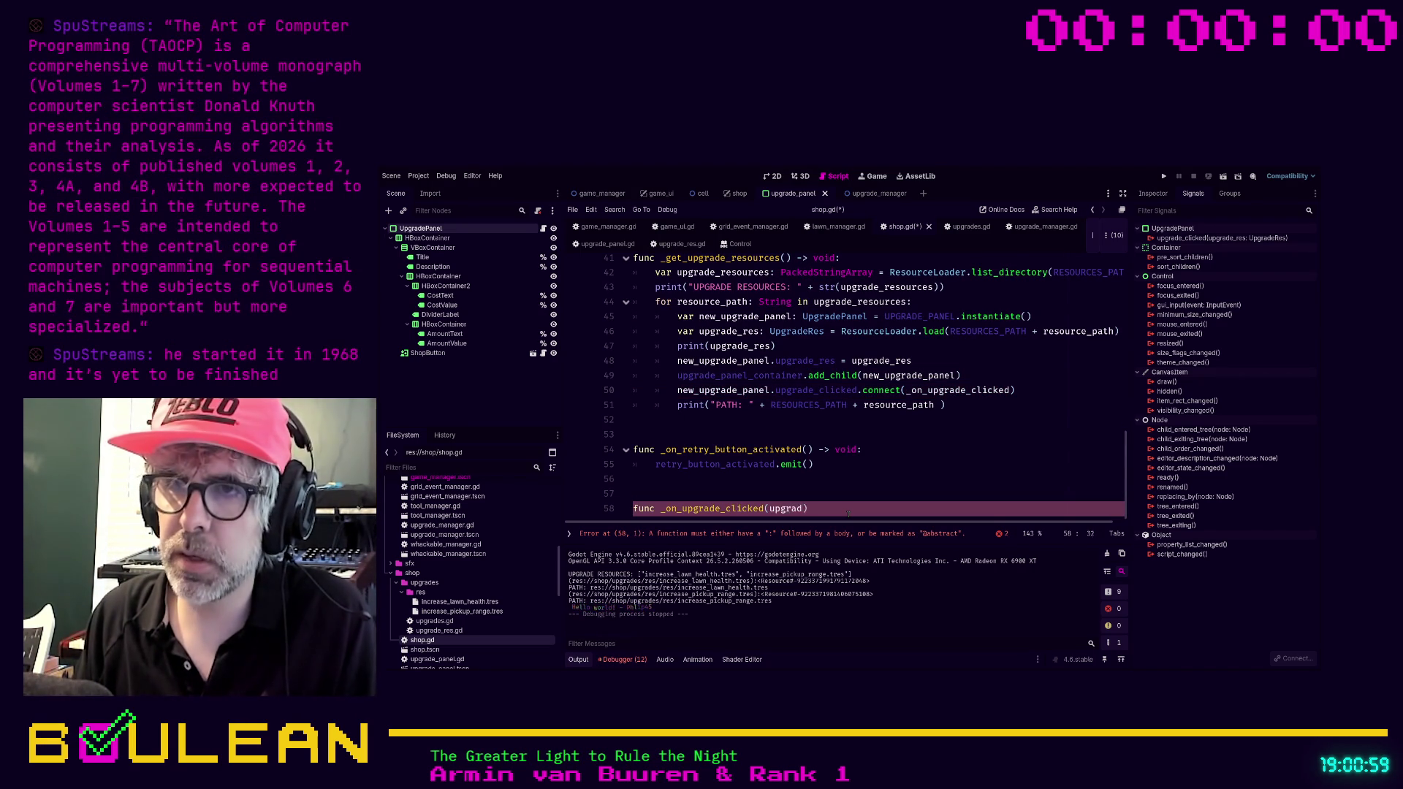
type("_re")
type("s: Upg")
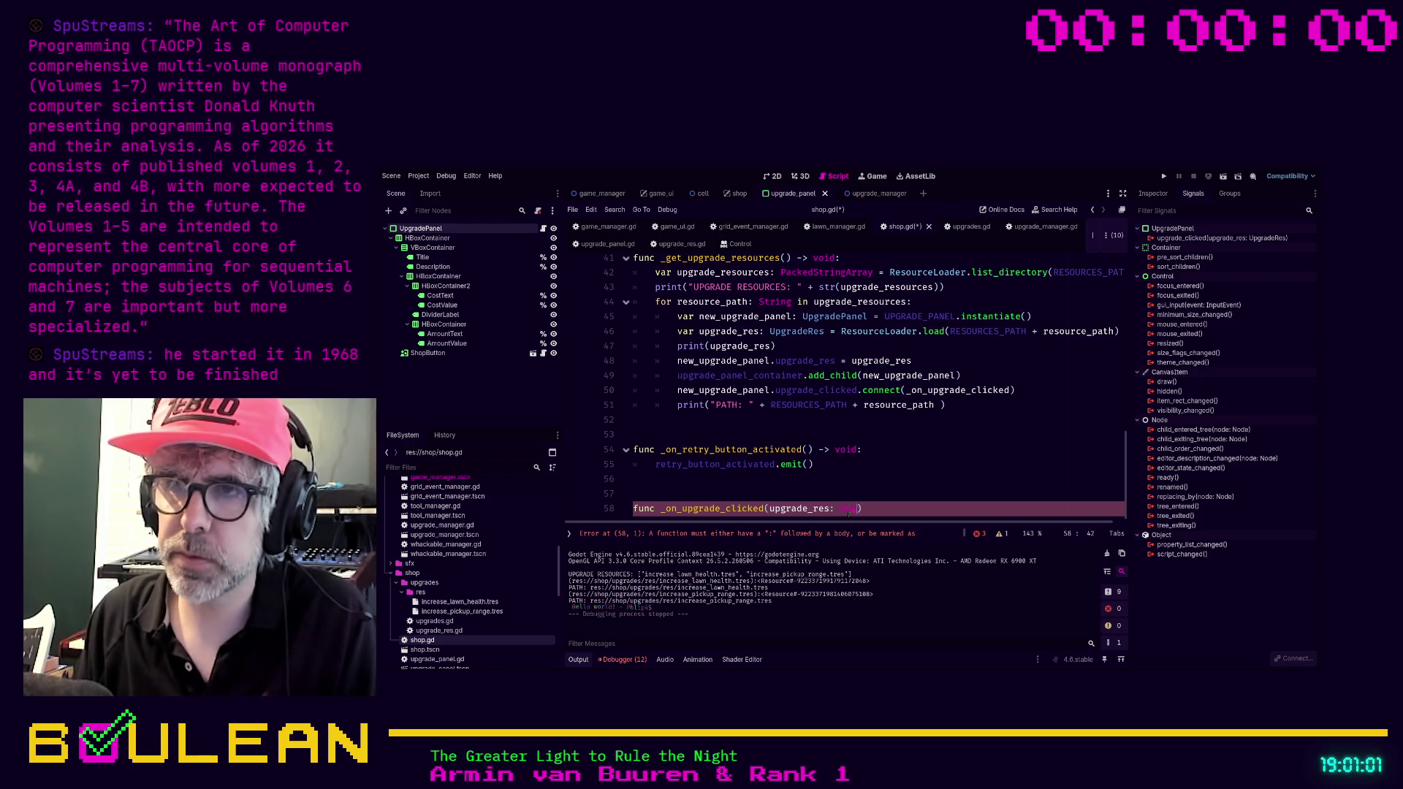
key("Down")
key("Down")
key("Return")
type(") ->")
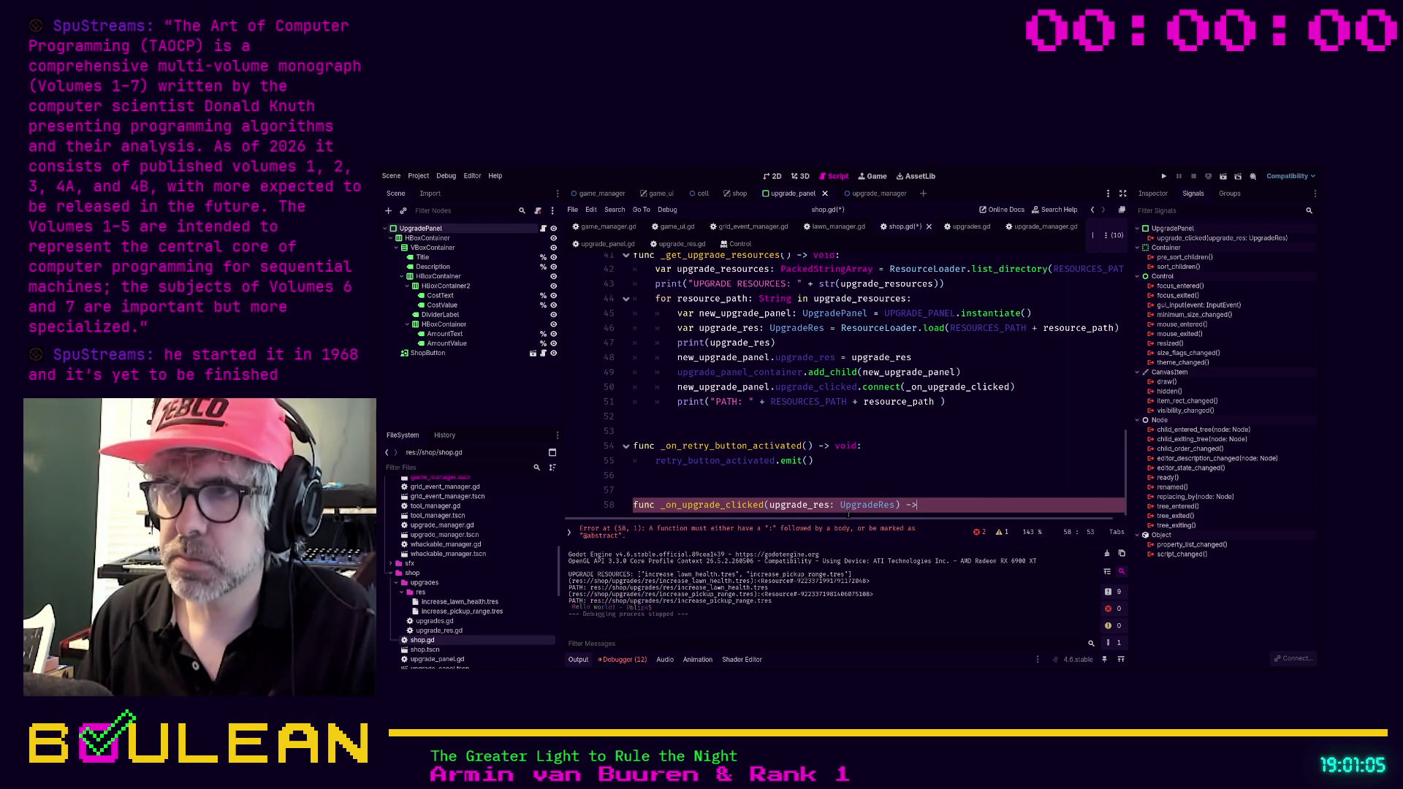
type(" void:")
key("Return")
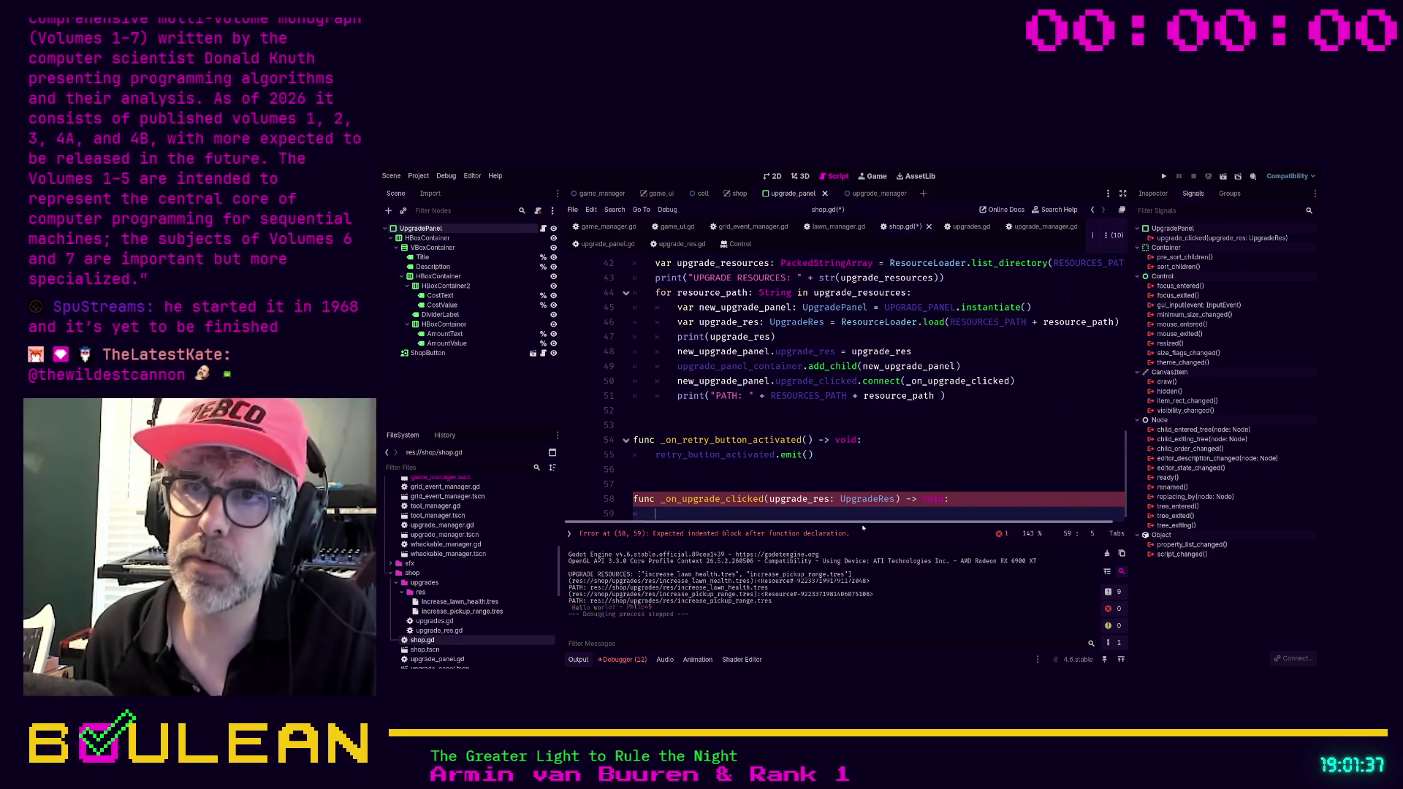
scroll(768, 394, "up", 10)
Add signal upgrade_clicked(upgrade_res: UpgradeRes) directly below the retry_button_activated signal.
scroll(767, 395, "up", 4)
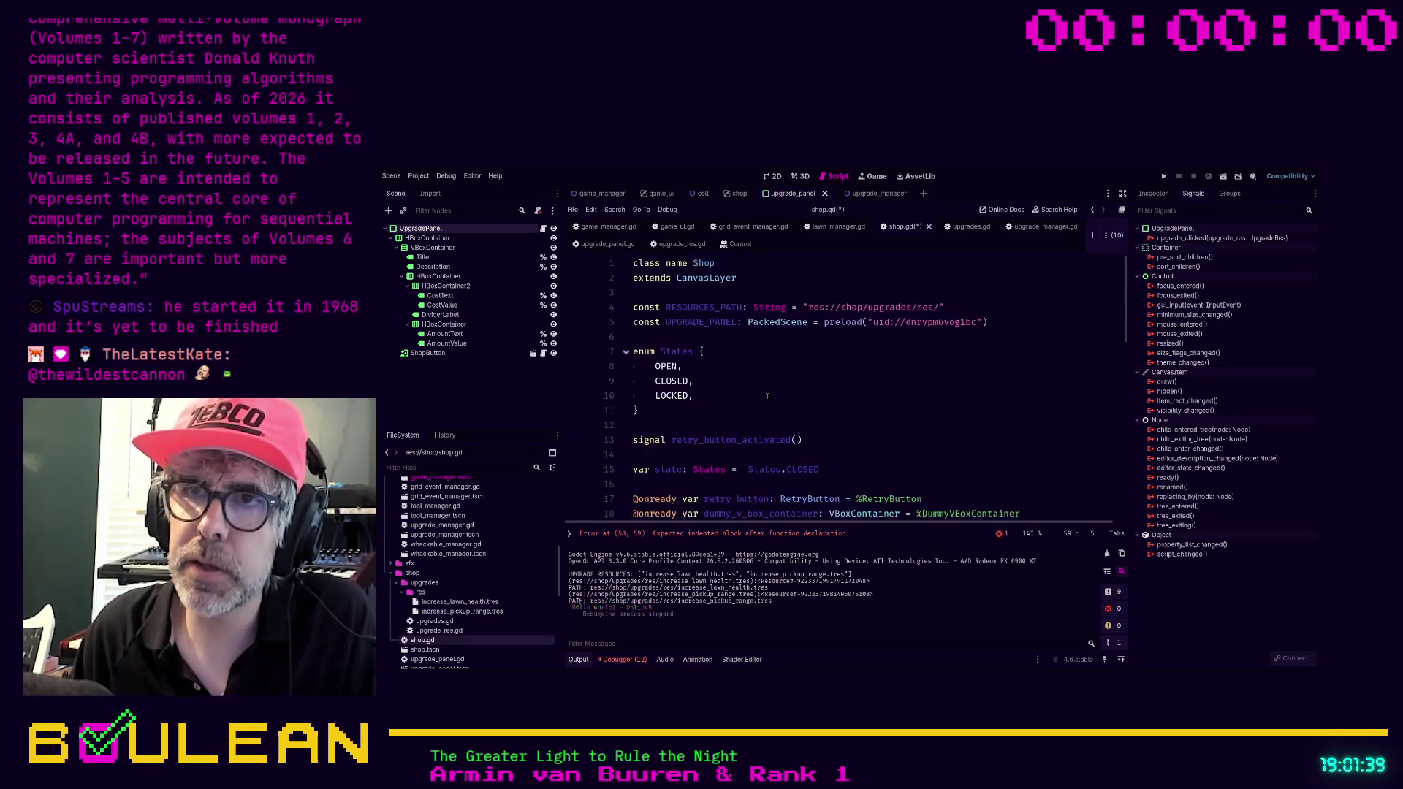
left_click(818, 440)
key("Return")
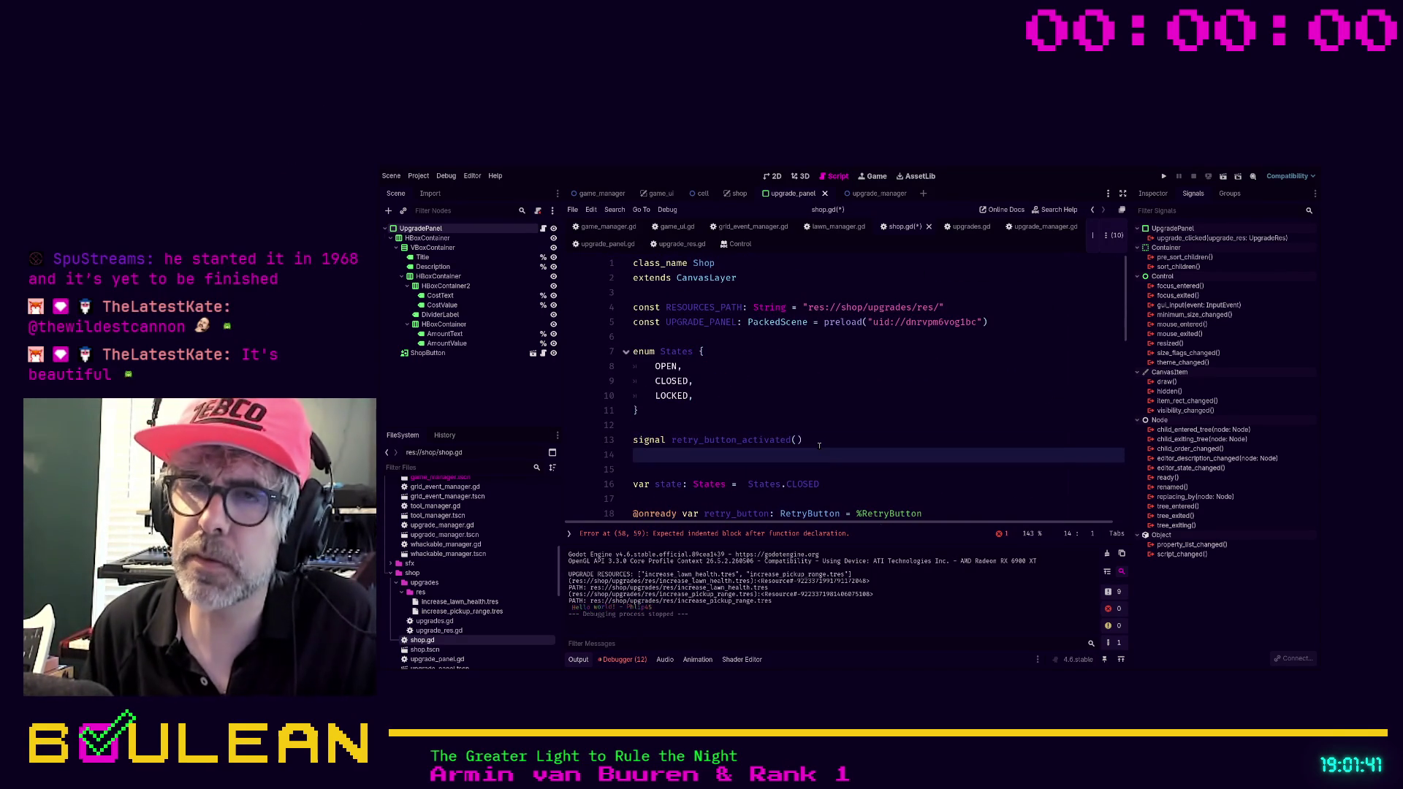
type("s")
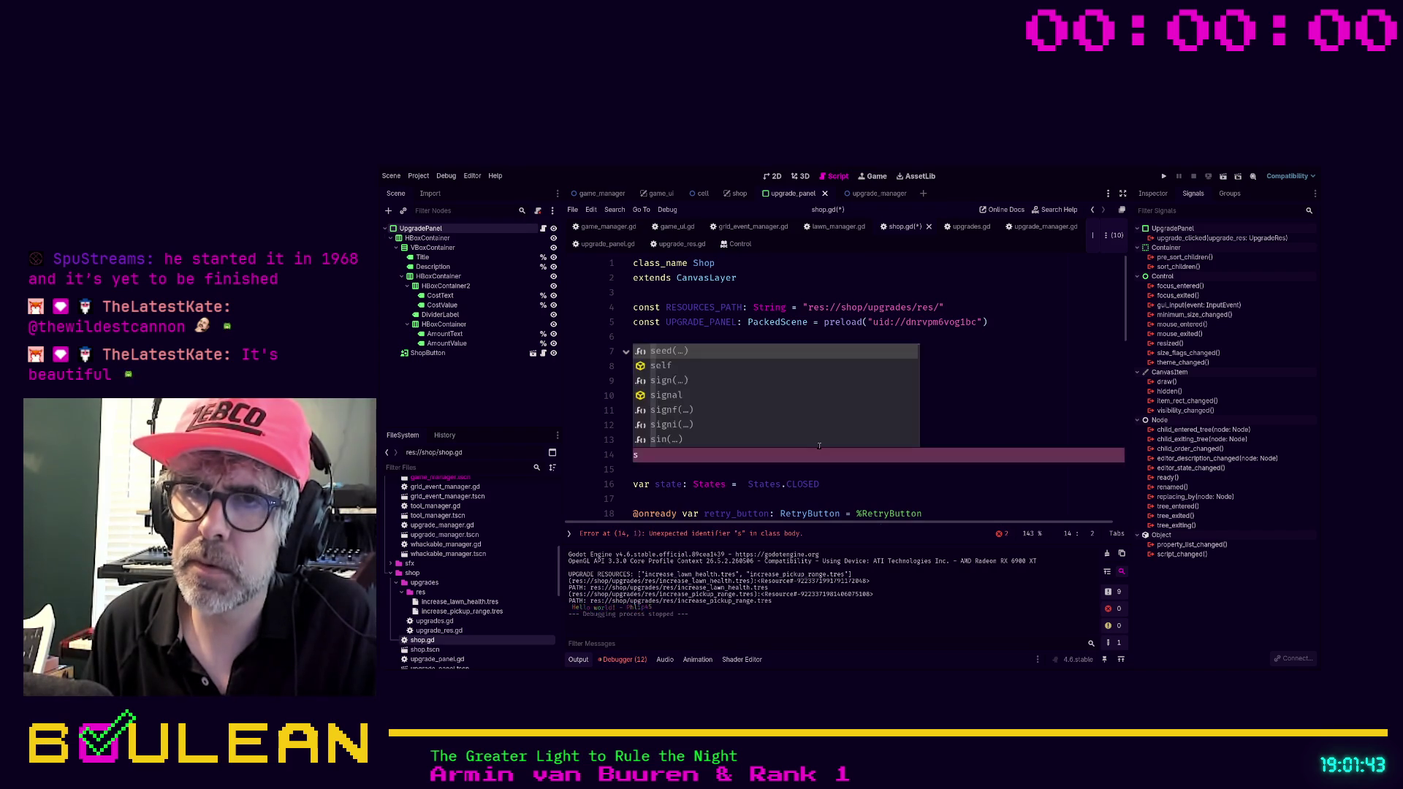
type("ignal upg")
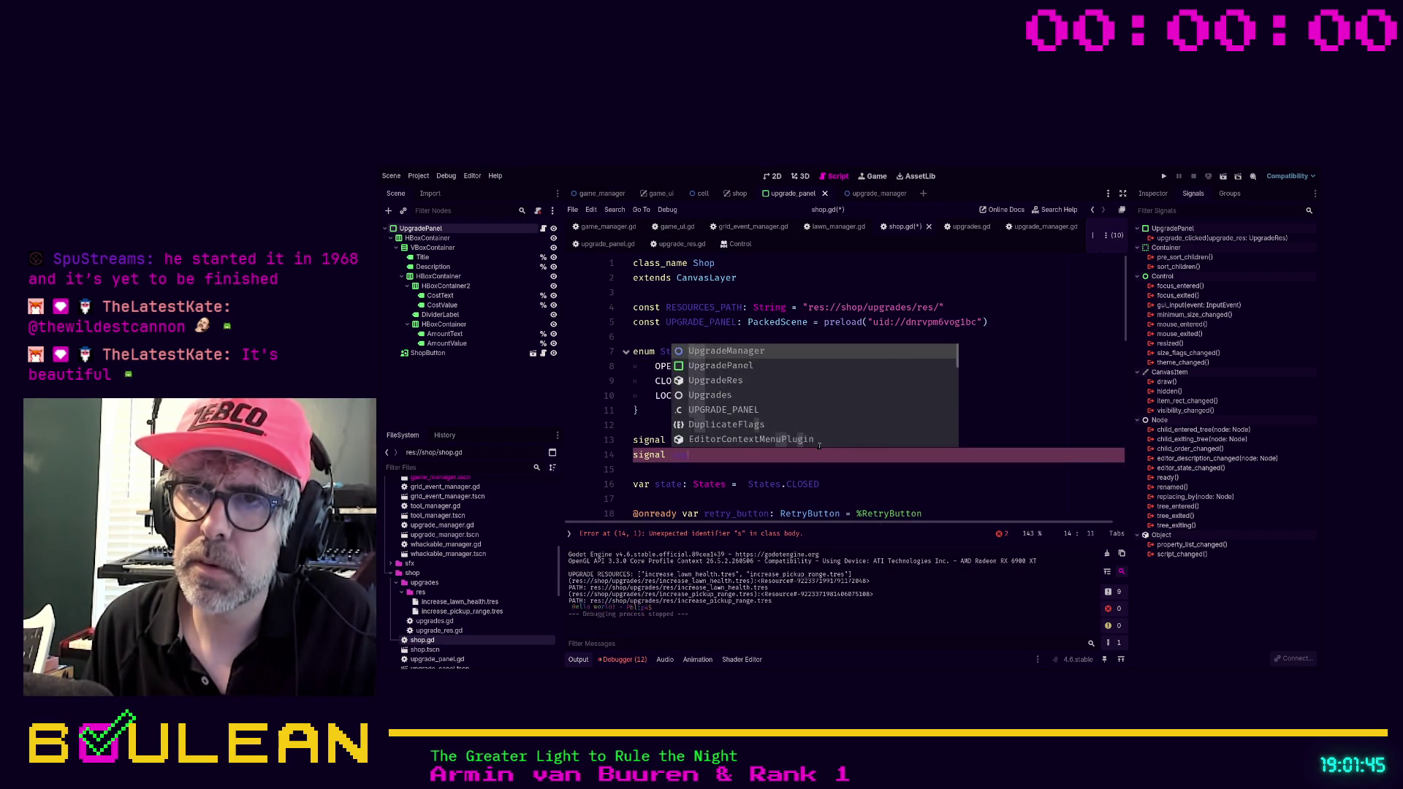
type("rade_clicked()")
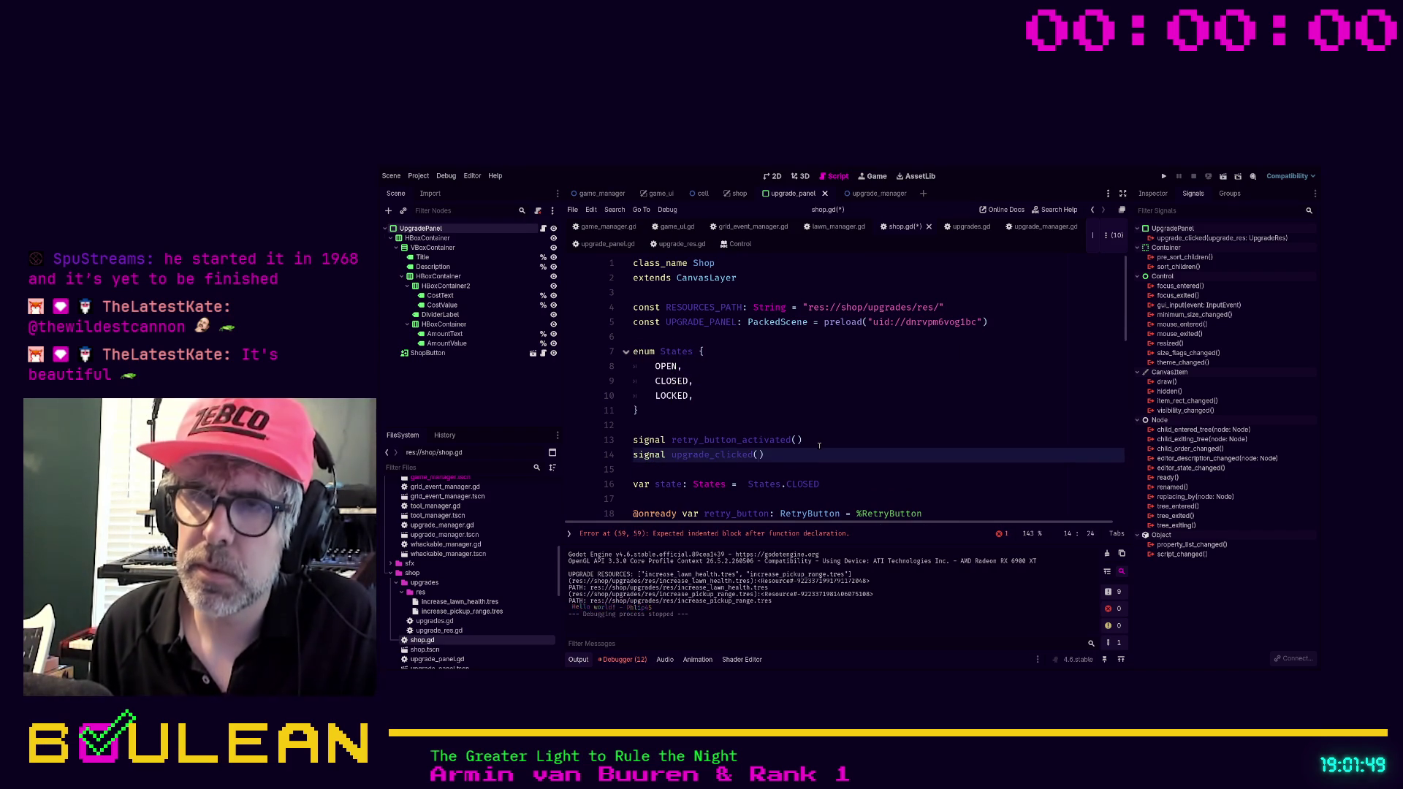
type("upgrade_re")
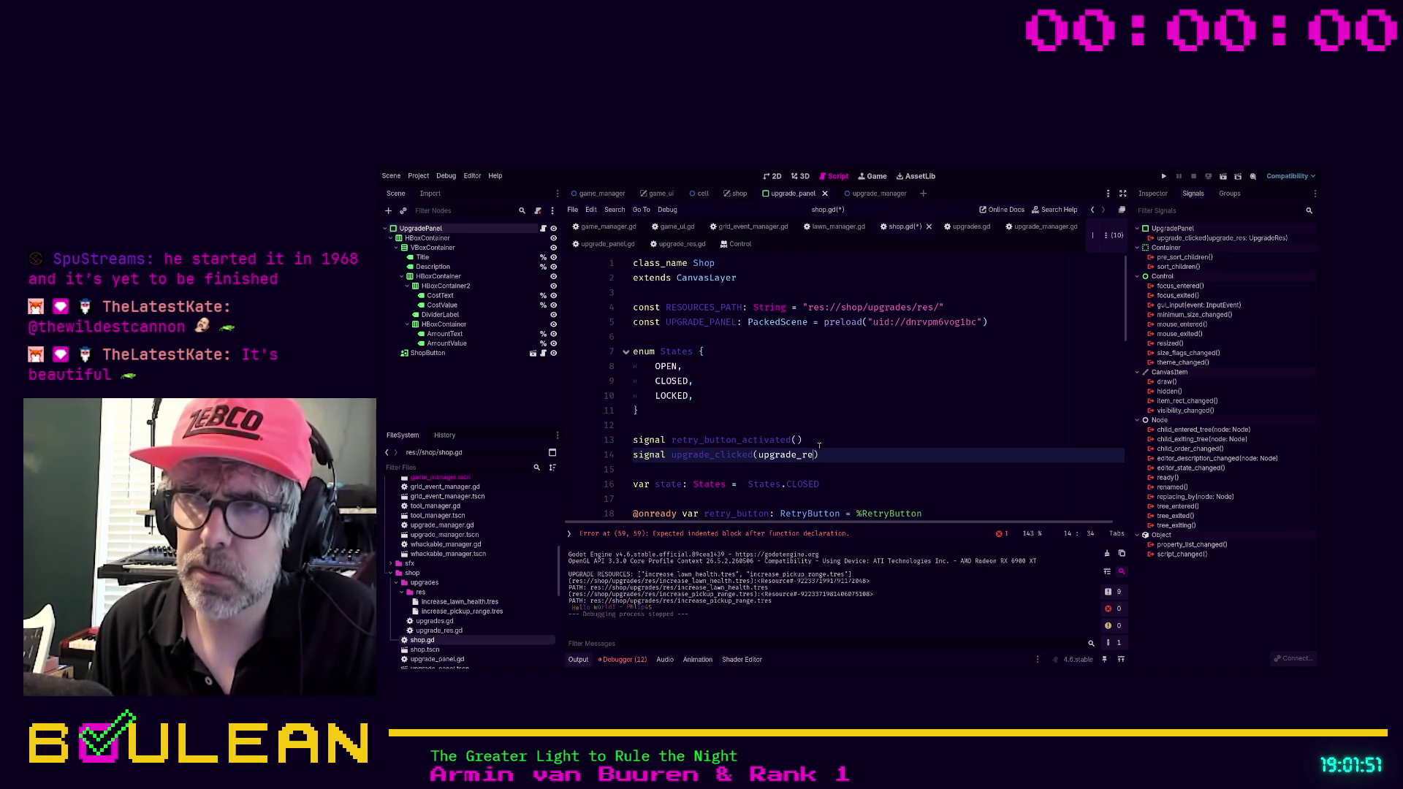
type(": ")
type("Res")
scroll(935, 448, "down", 14)
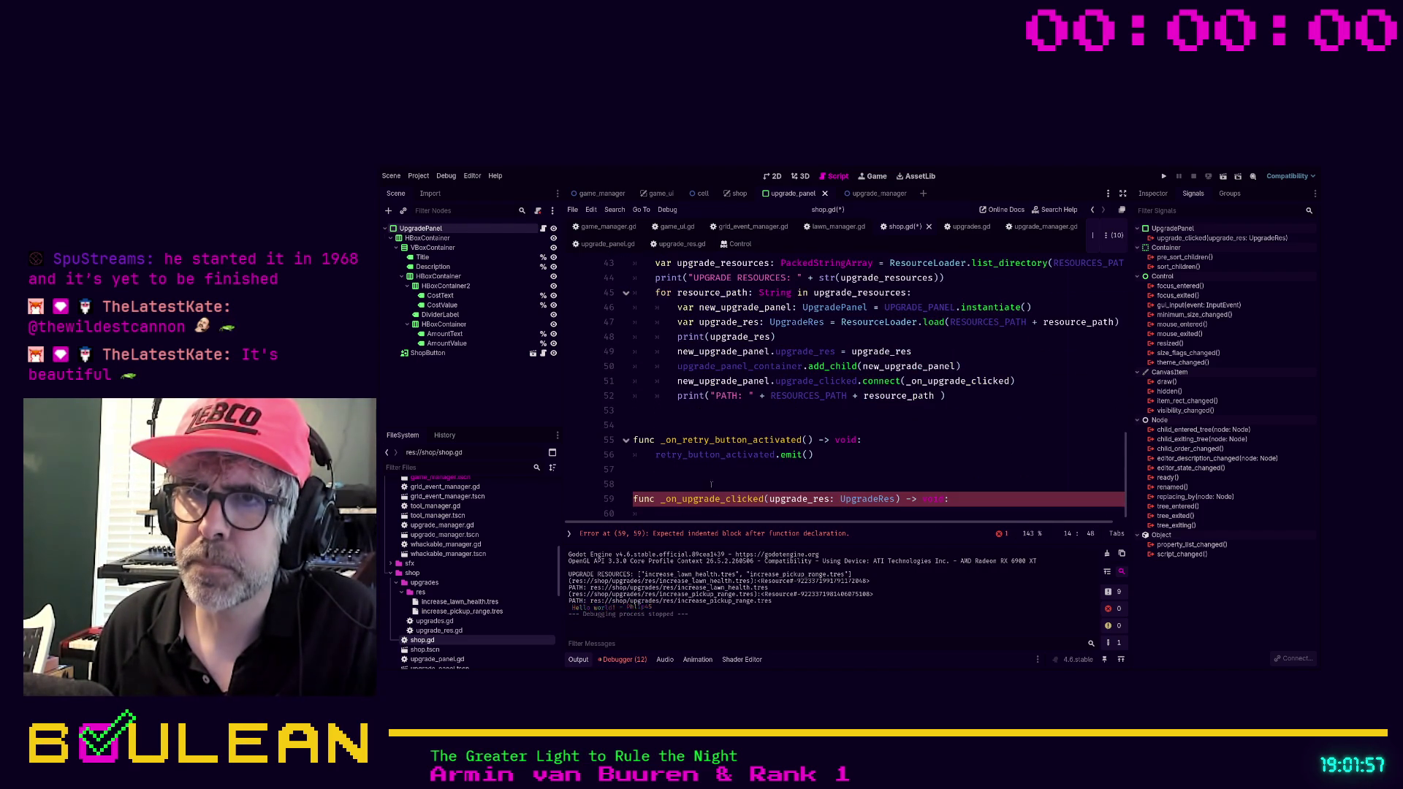
Give _on_upgrade_clicked the body self.upgrade_clicked.emit(upgrade_res) and save shop.gd.
key("ctrl+End")
type("up")
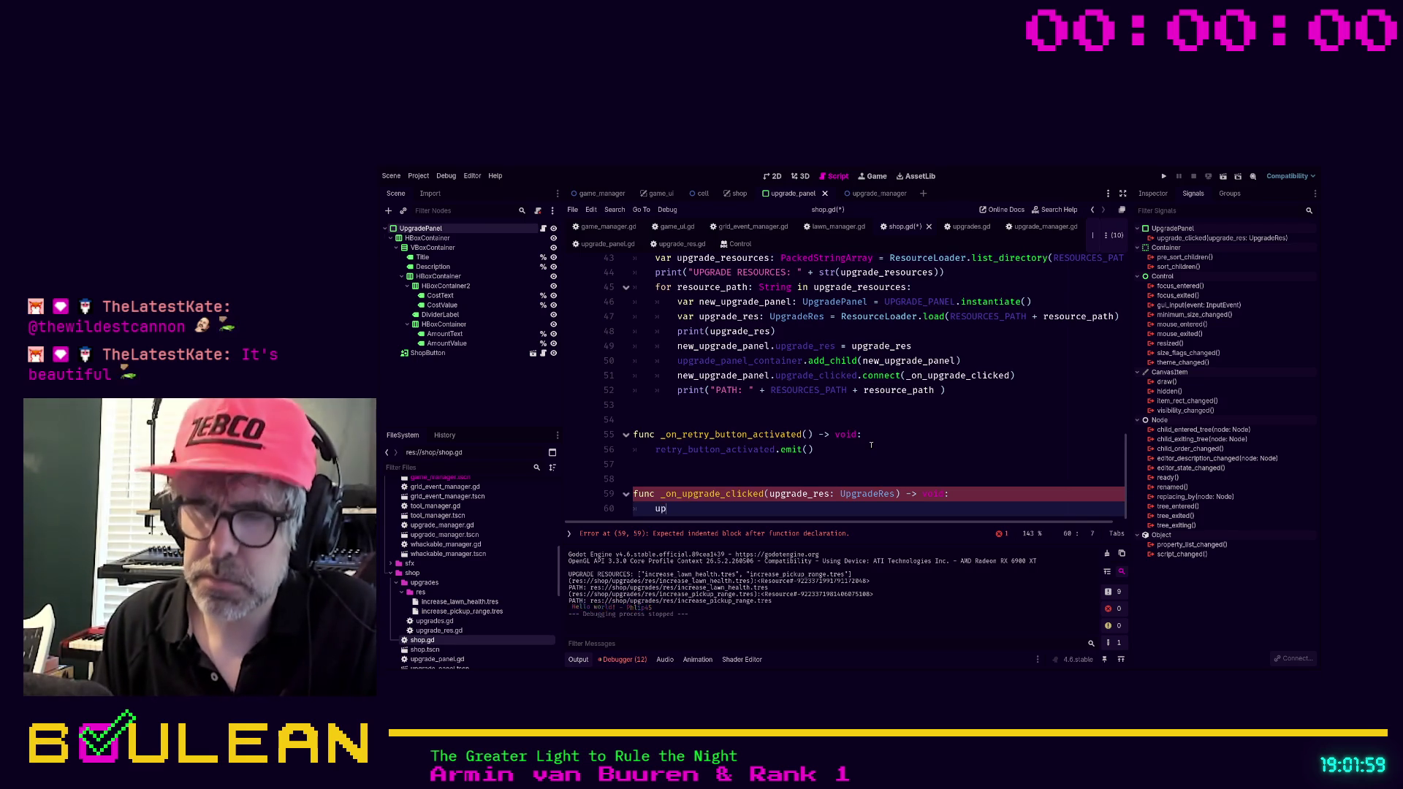
type("grade_clicked.emi")
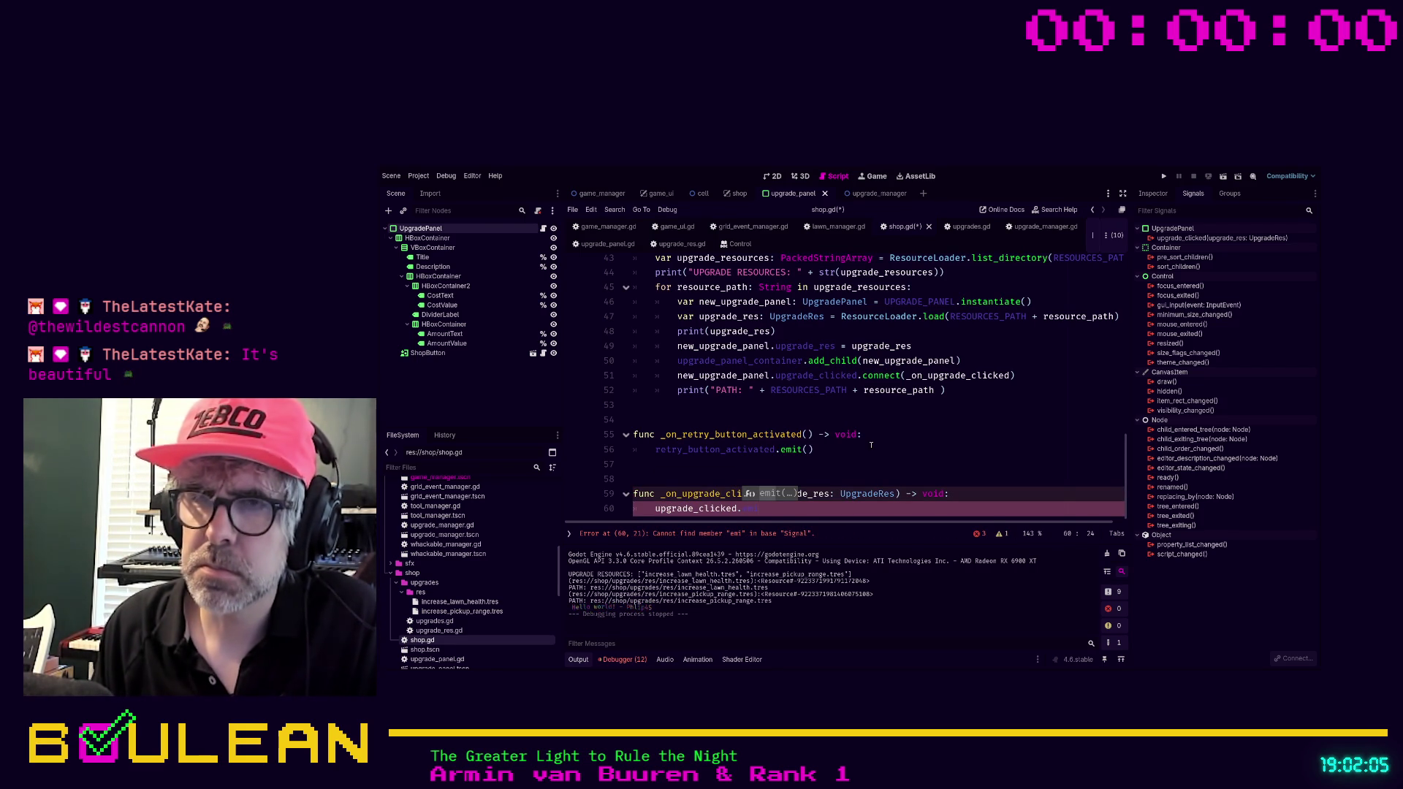
key("ctrl+BackSpace")
key("ctrl+BackSpace")
key("ctrl+BackSpace")
type("self.")
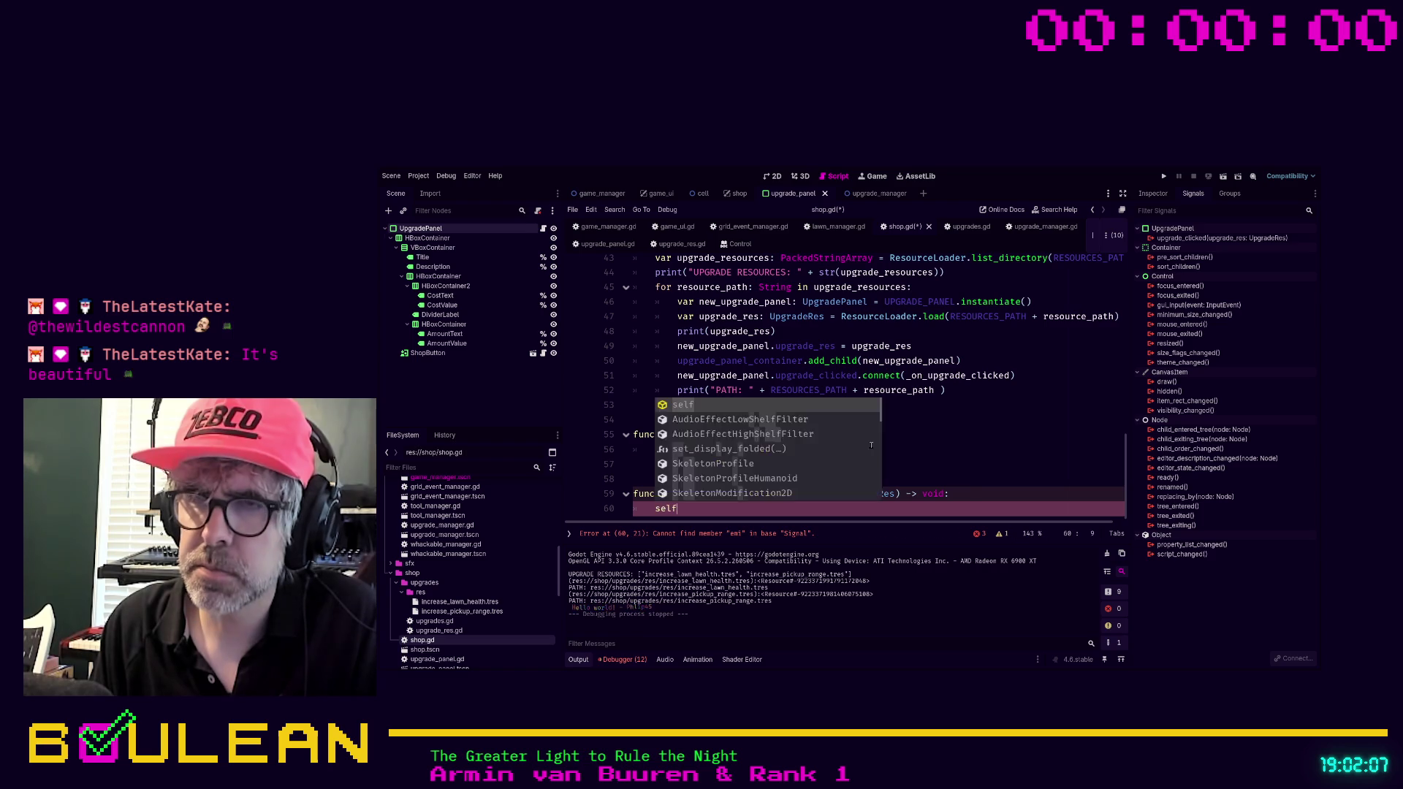
key("Down")
key("Down")
key("Down")
key("Return")
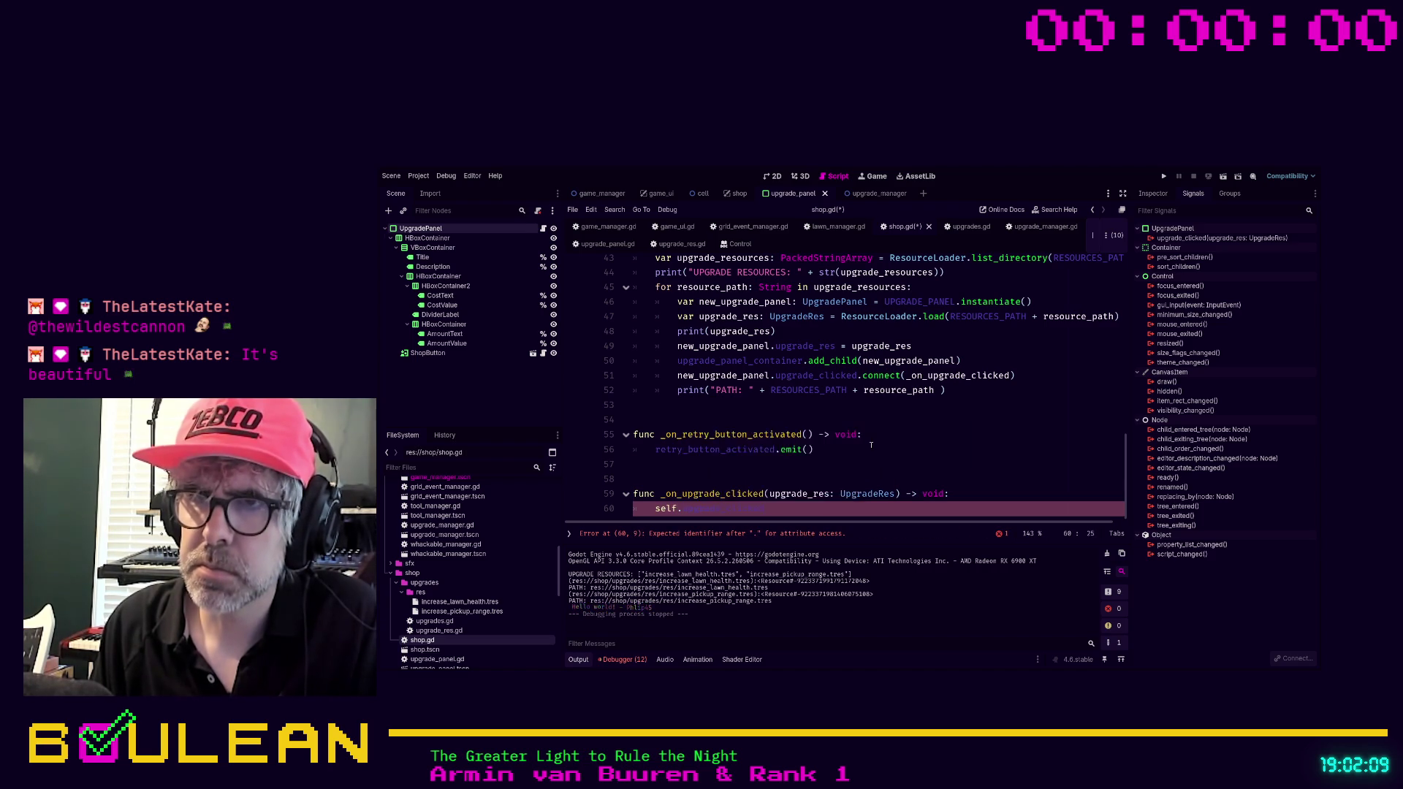
type(".emit")
key("Return")
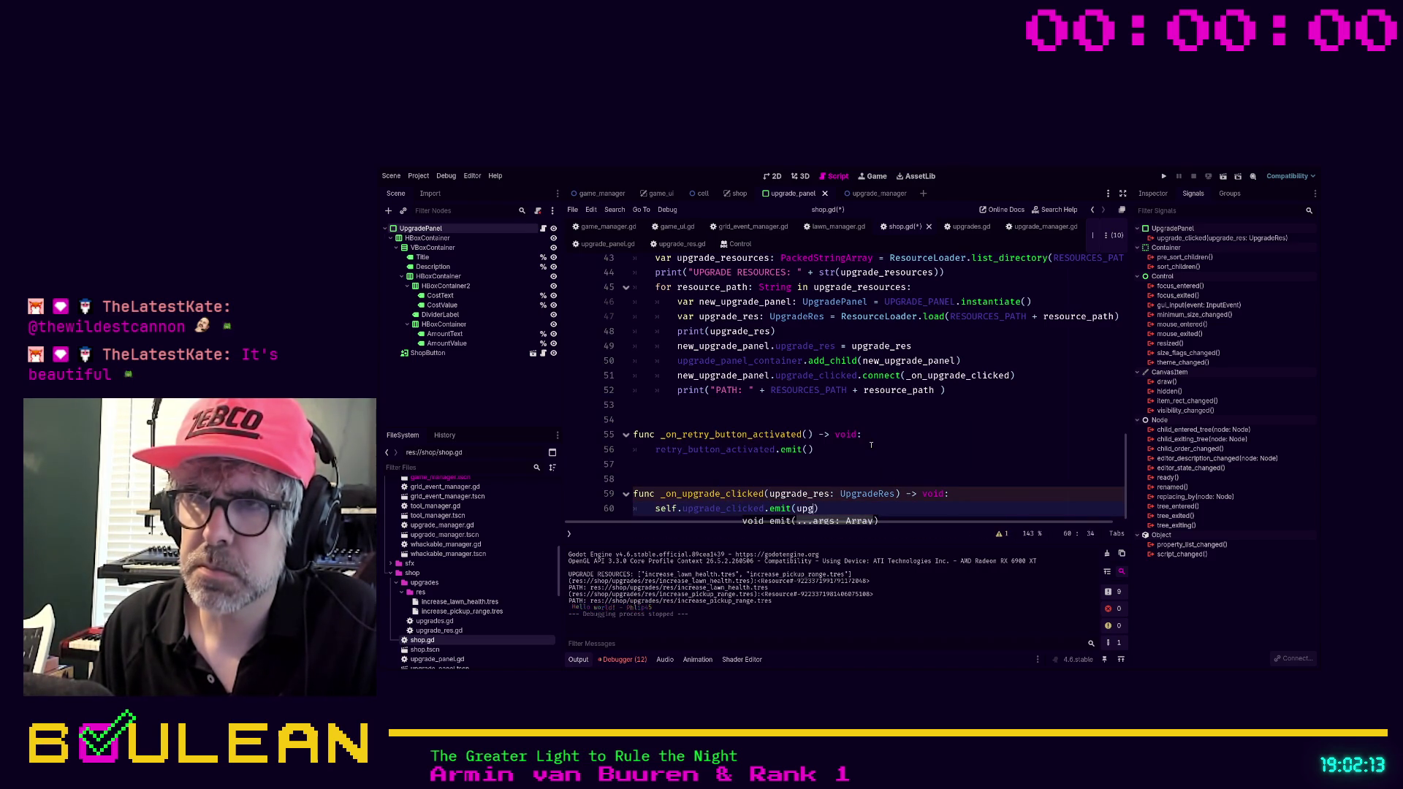
type("rade_res")
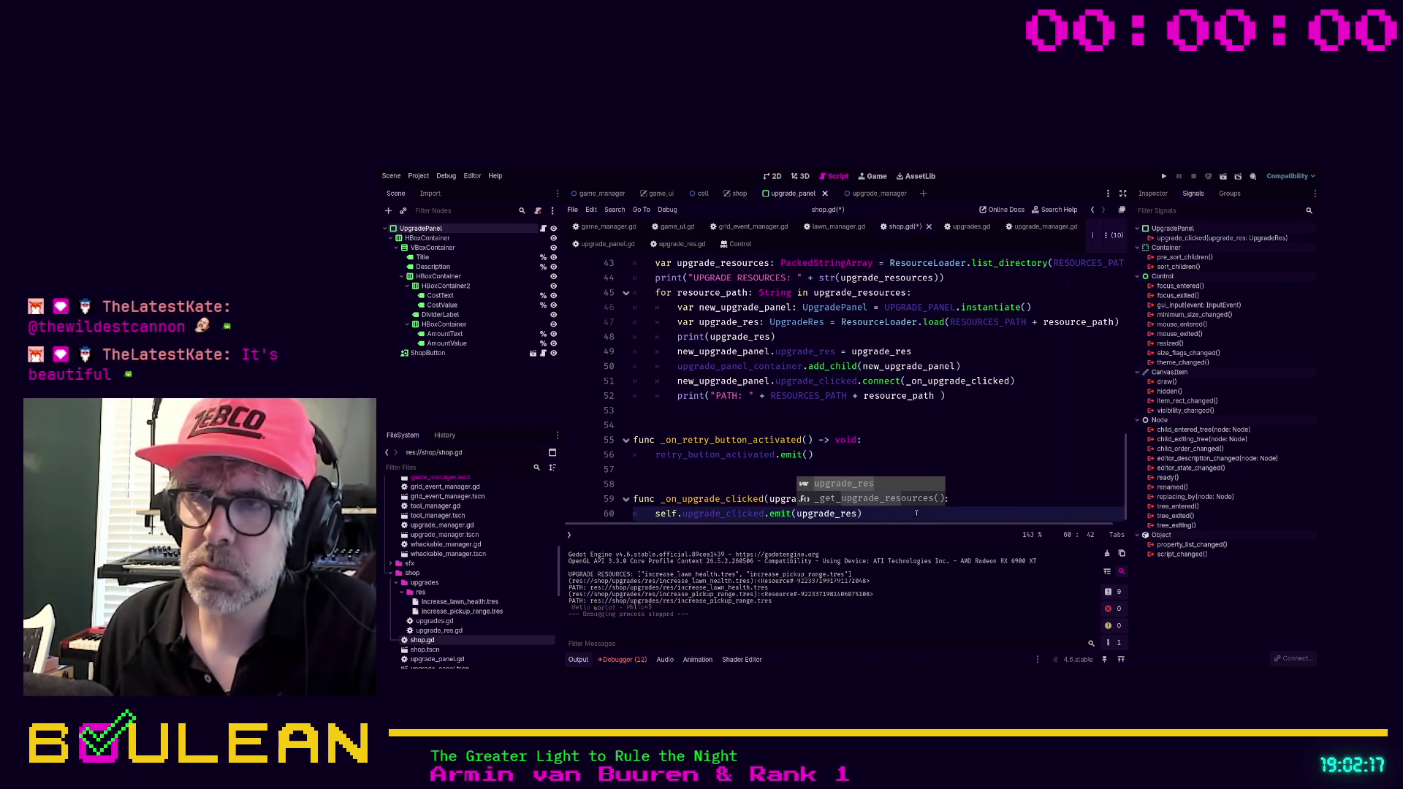
type(")")
key("ctrl+s")
Open game_manager.gd and place the cursor at the _start_new_game() call in _ready.
left_click(607, 227)
scroll(874, 408, "up", 5)
scroll(875, 408, "down", 3)
left_click(656, 439)
Add shop.upgrade_clicked.connect(_on_upgrade_clicked) above _start_new_game() and select the undeclared handler name.
key("Return")
key("Up")
type("shop.up")
key("Return")
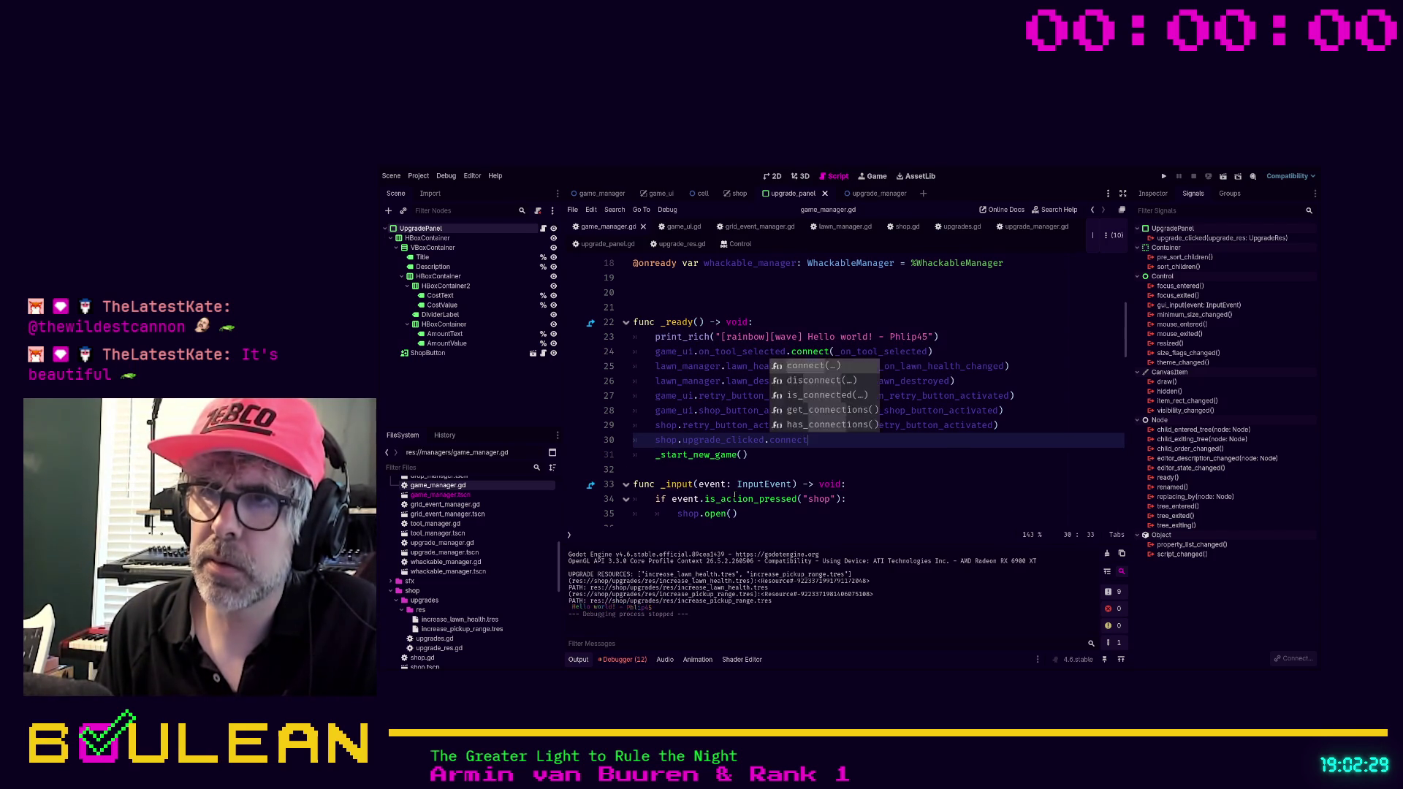
key("Return")
type("_on_upgrade_clicked)")
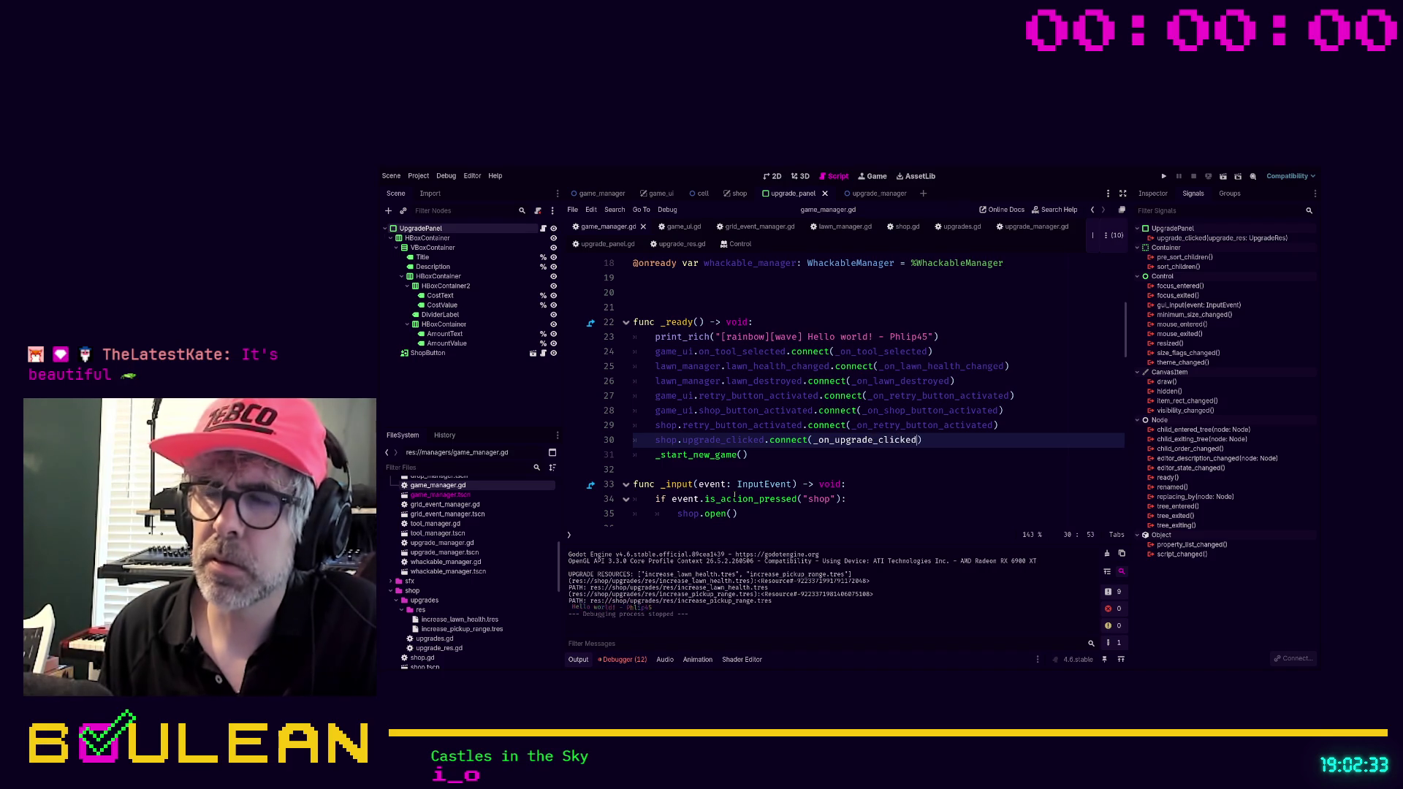
double_click(842, 440)
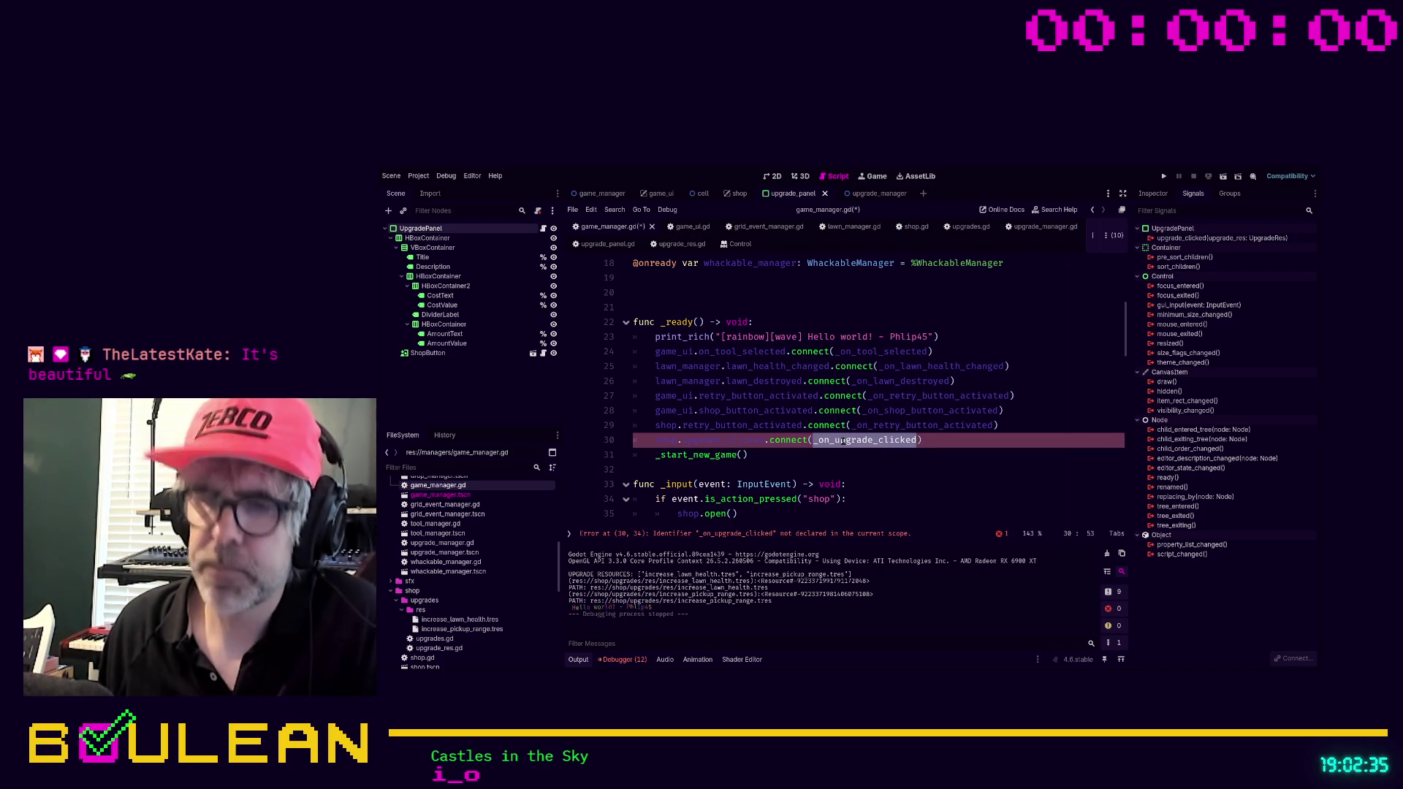
scroll(842, 441, "down", 10)
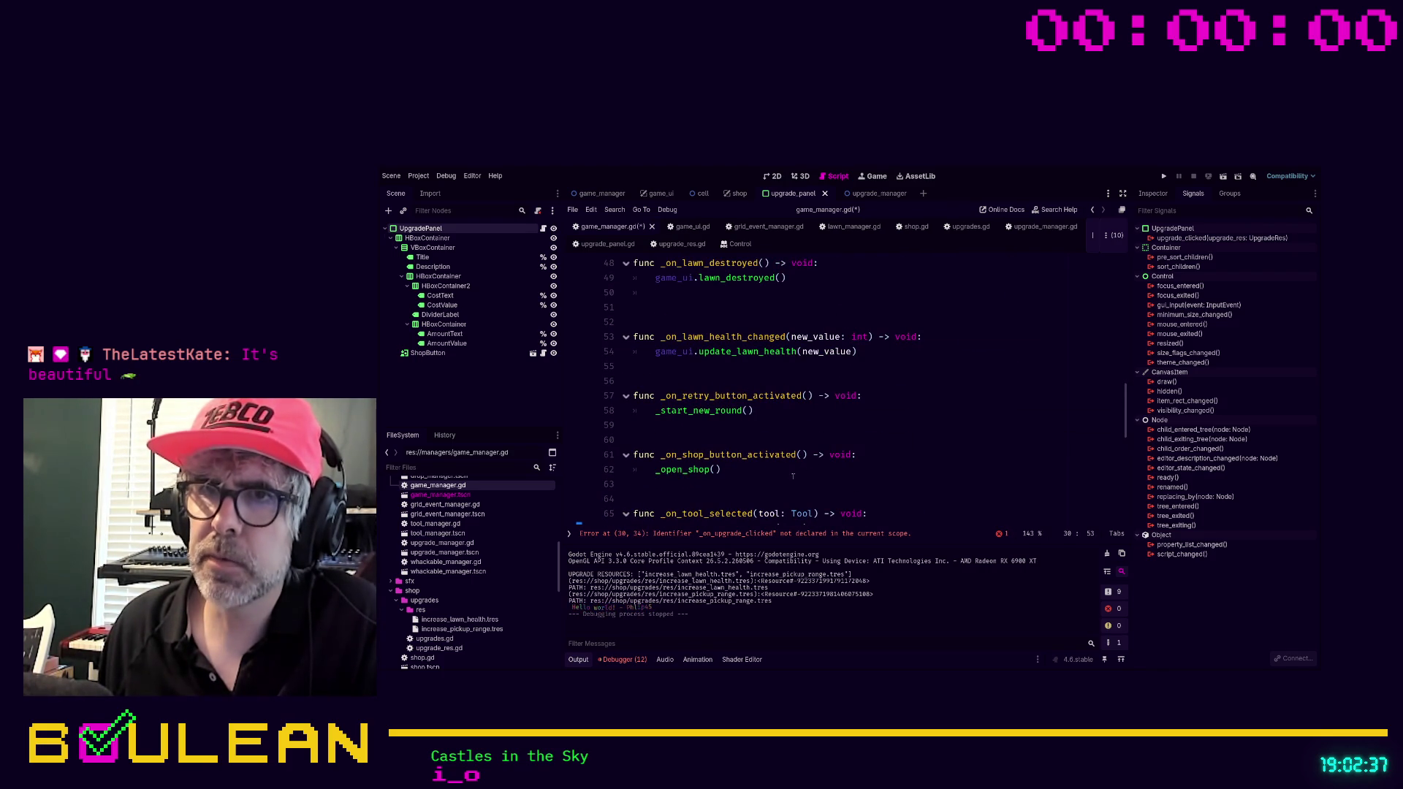
Insert blank lines below _on_tool_selected to make room for a new handler.
scroll(723, 457, "down", 1)
scroll(723, 459, "down", 3)
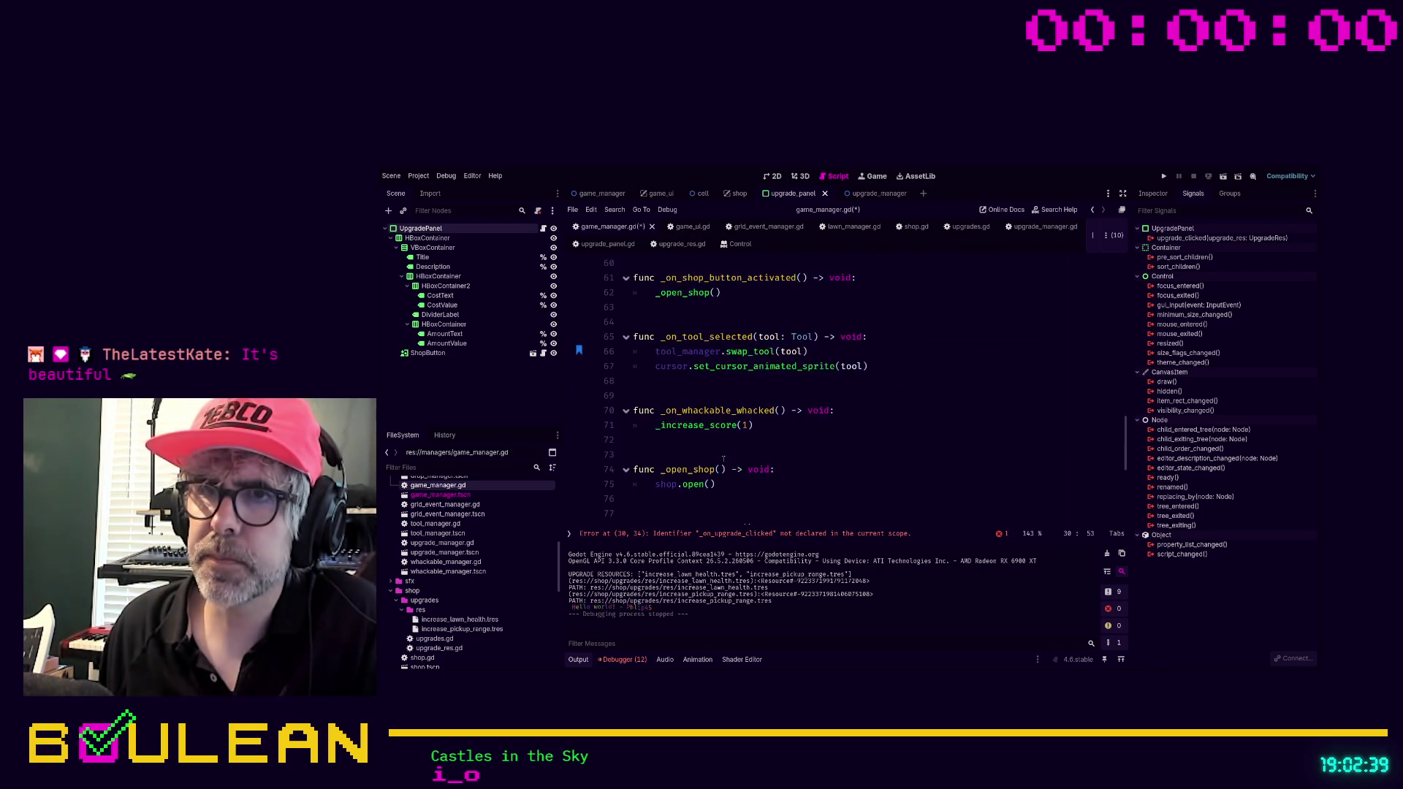
left_click(682, 396)
key("Return")
key("Return")
key("Return")
key("Up")
key("Up")
key("Up")
key("Return")
Write func _on_upgrade_clicked(upgrade_res: UpgradeRes) -> void with body pass, then save game_manager.gd.
type("_on_upgrade_clicked")
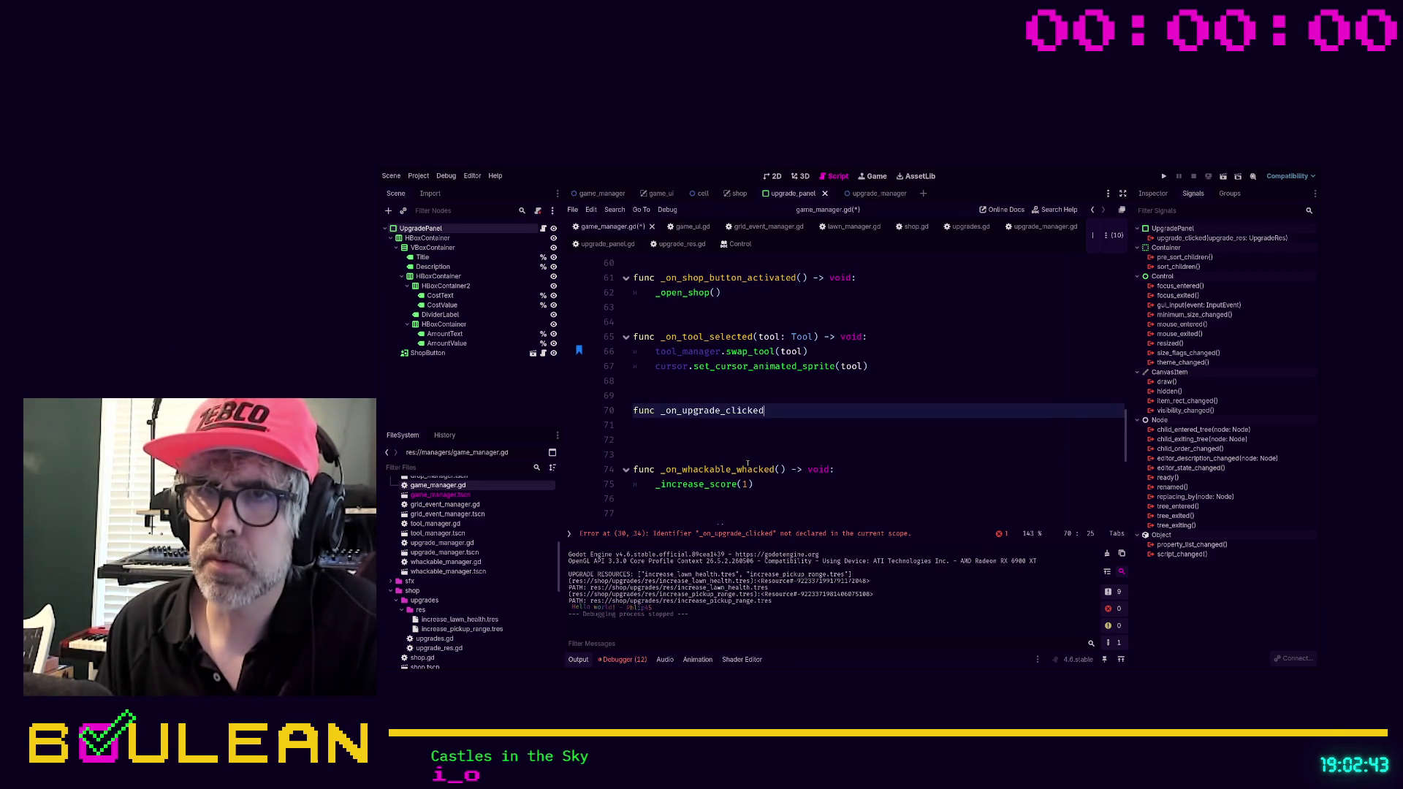
type("(upgrade_res: Upg")
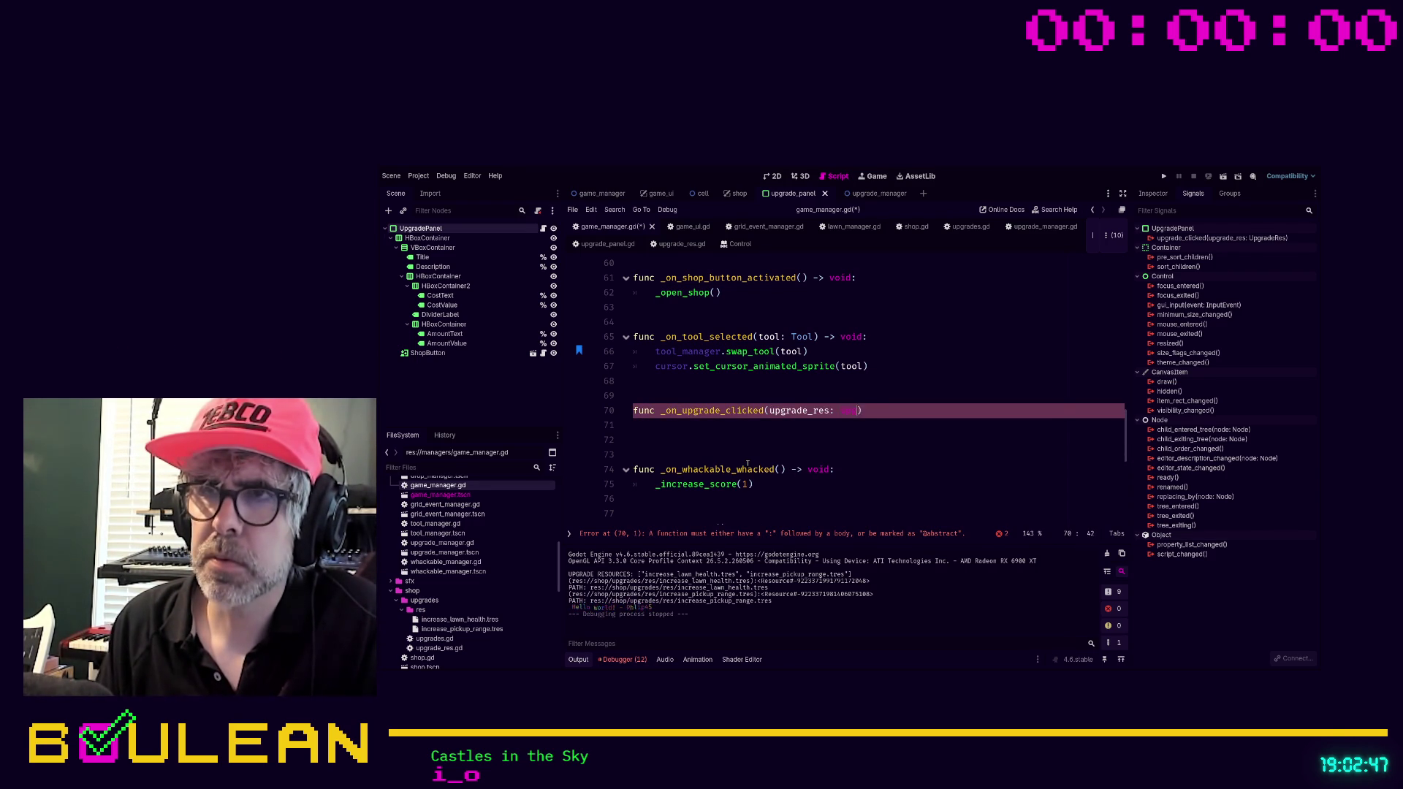
type("e")
key("Return")
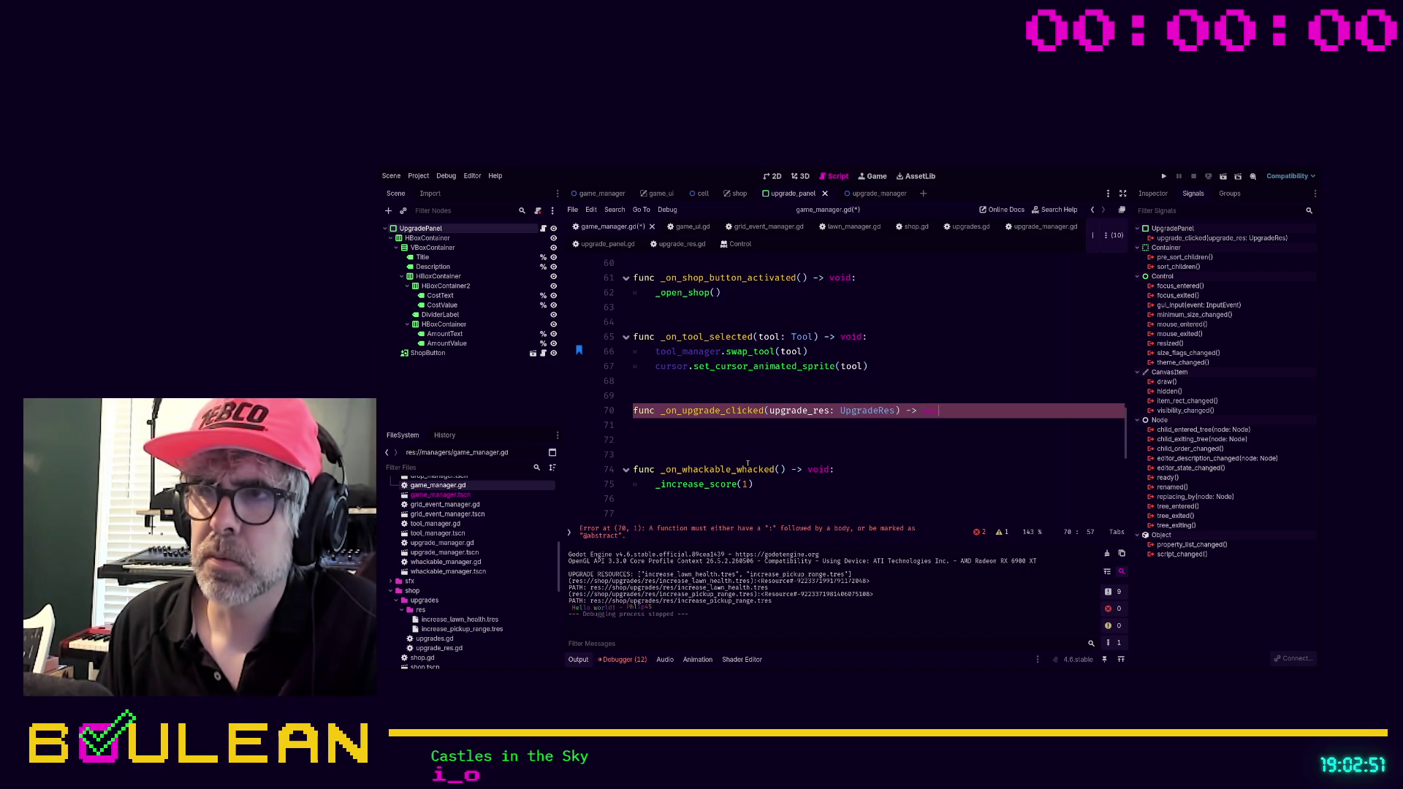
key("Return")
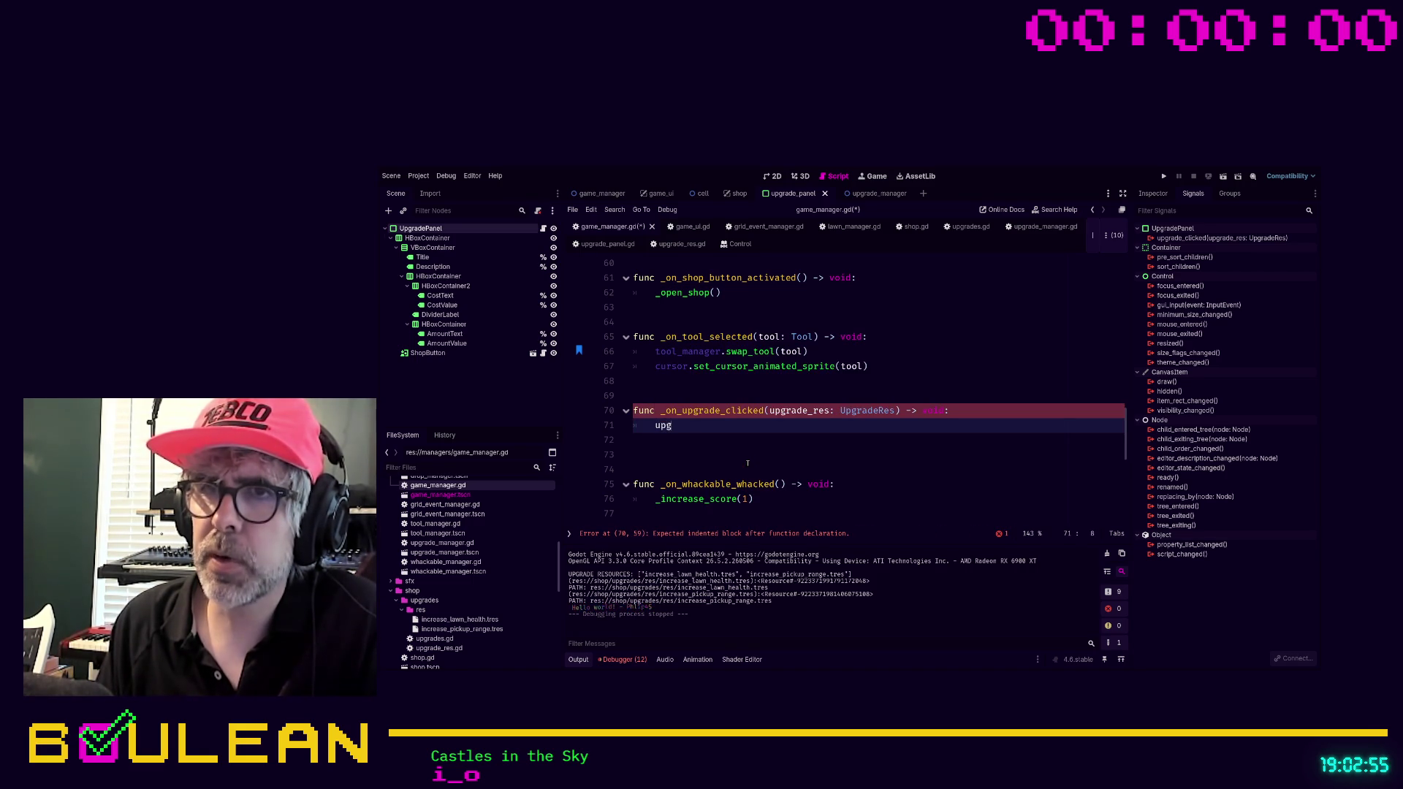
type("g")
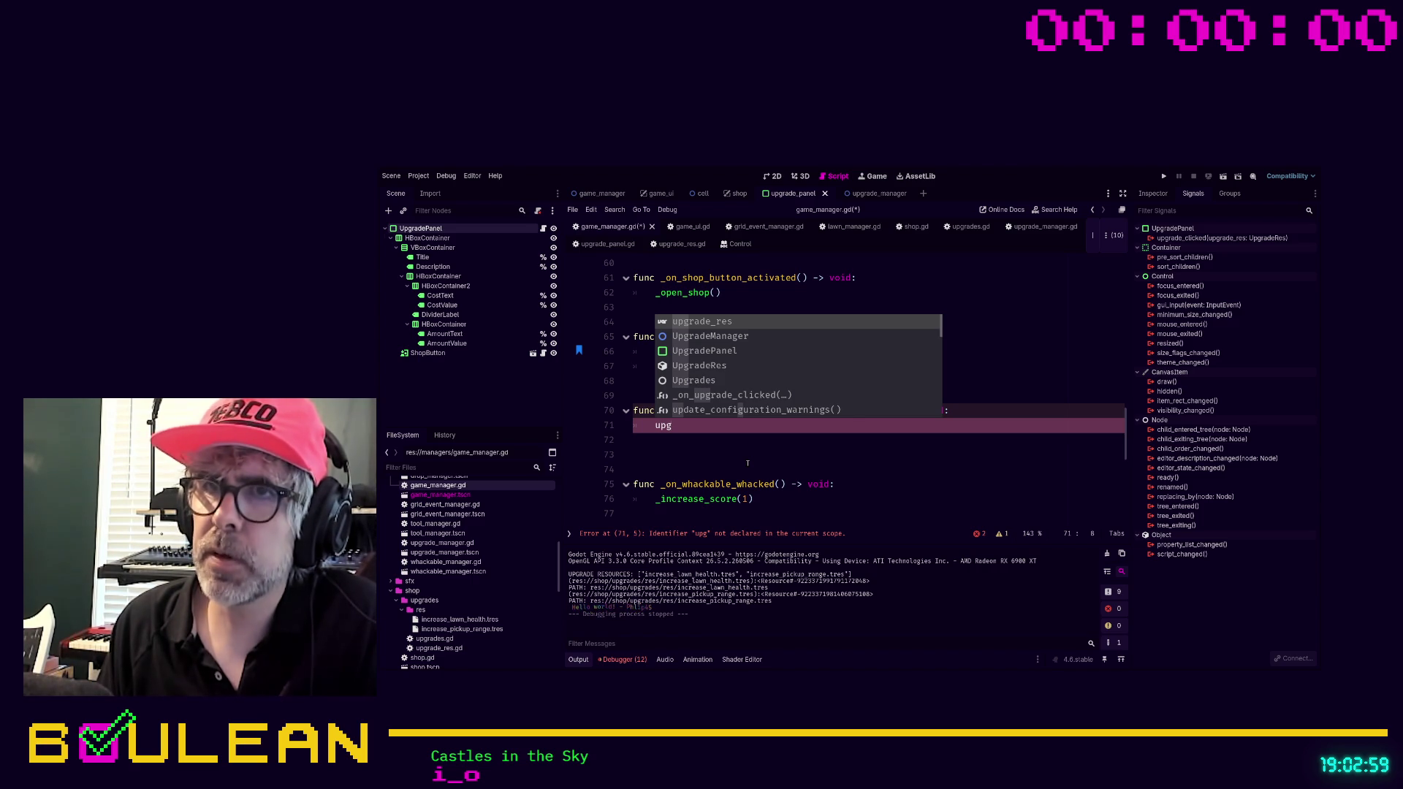
key("BackSpace")
key("BackSpace")
key("BackSpace")
type("pass")
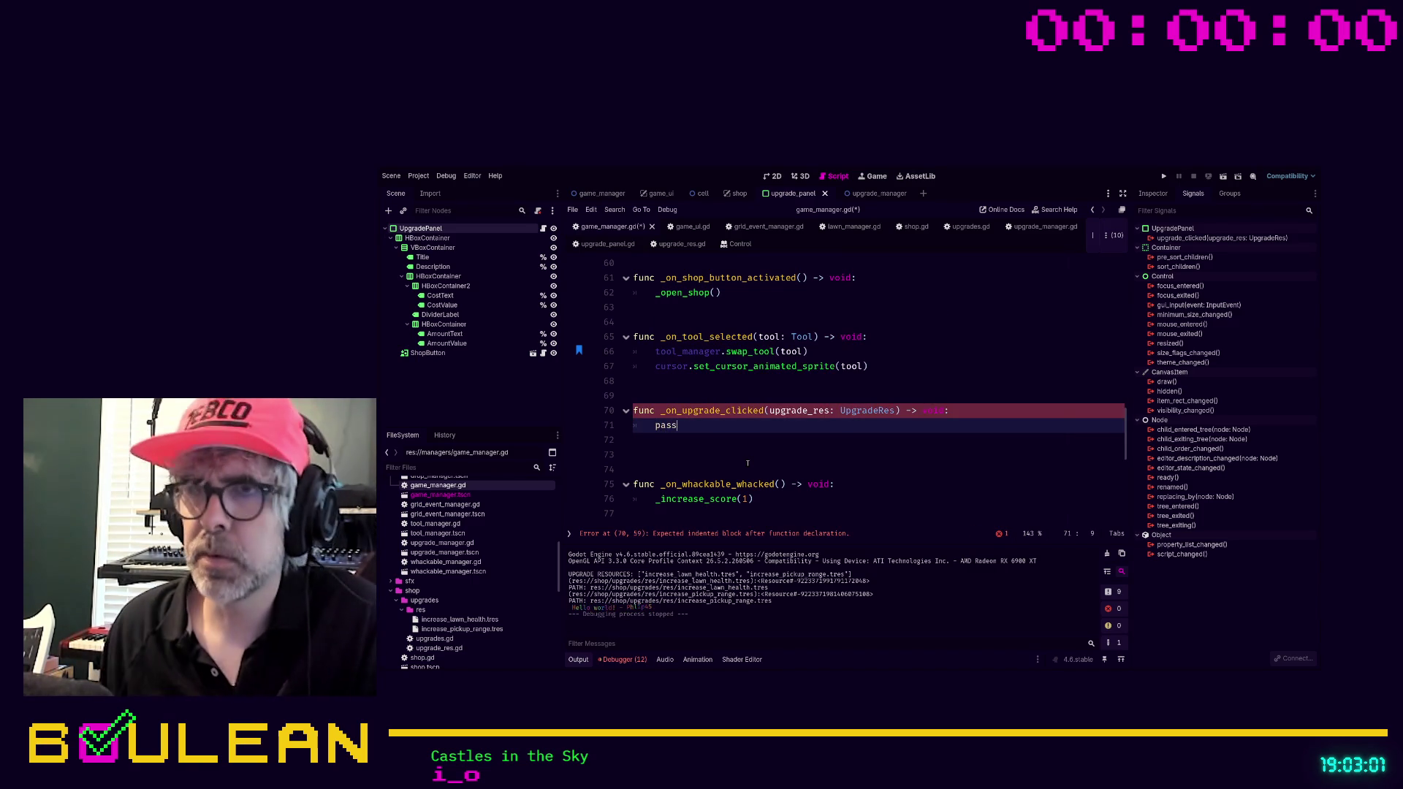
left_click(747, 463)
key("ctrl+s")
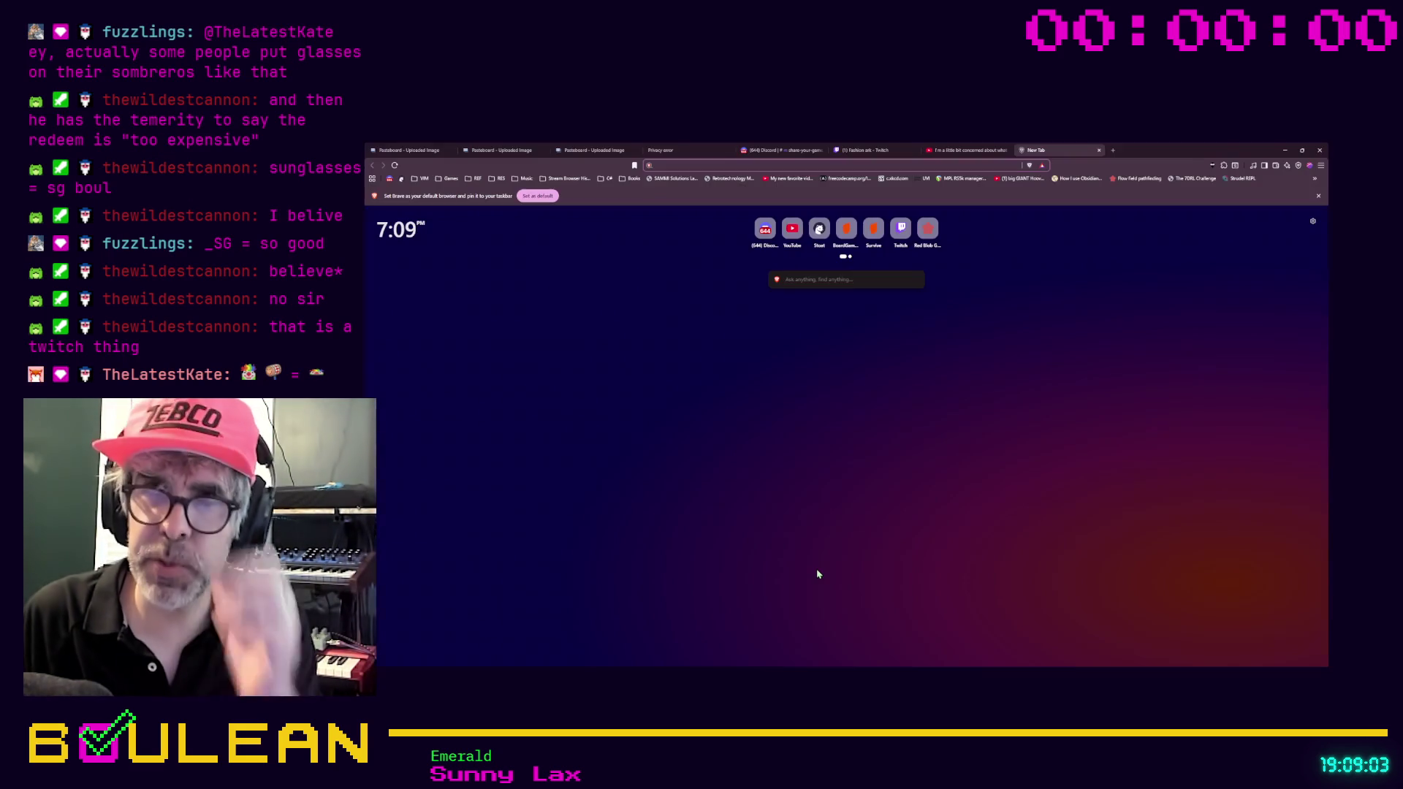
Search the web for 'temerity meriam webster' from the address bar.
type("temerity")
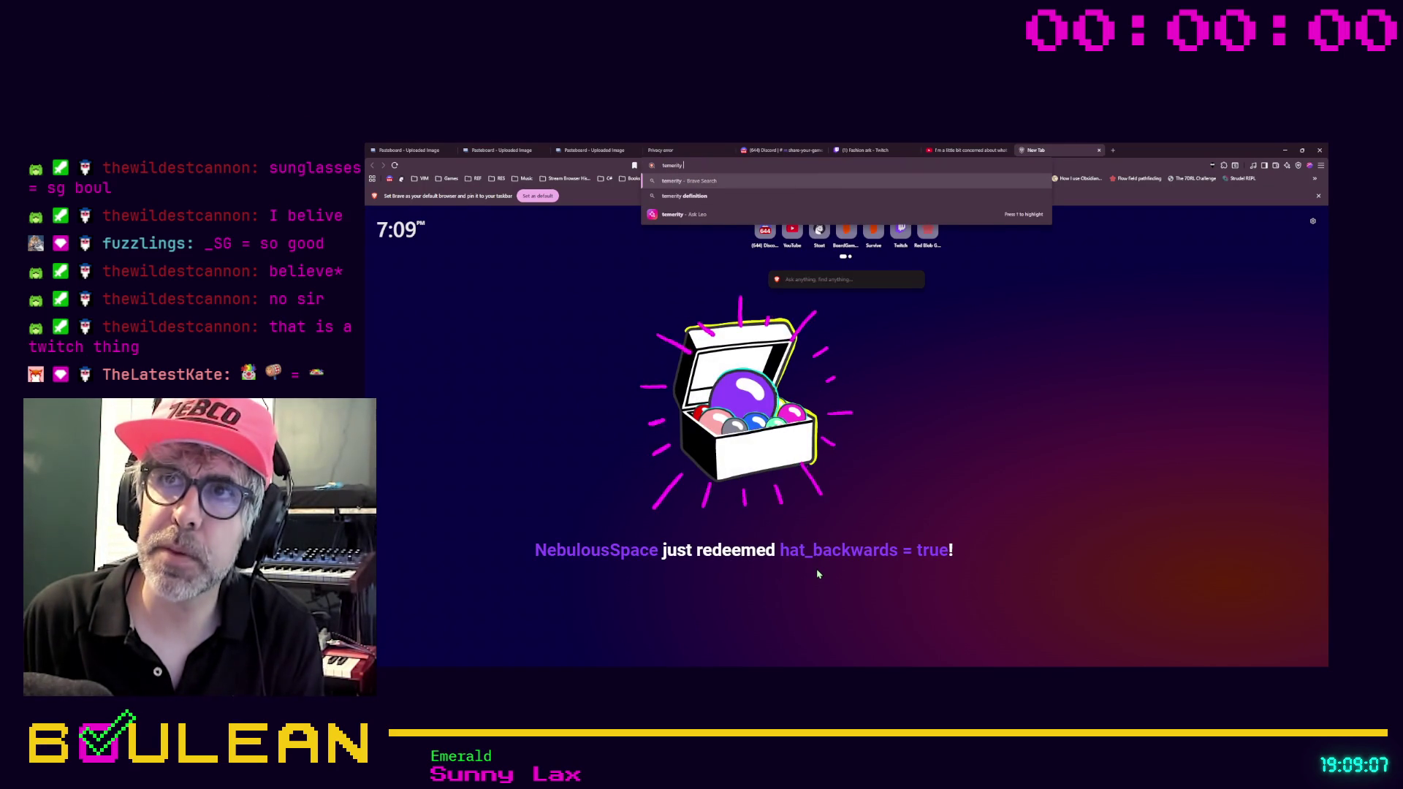
type(" meriam webster")
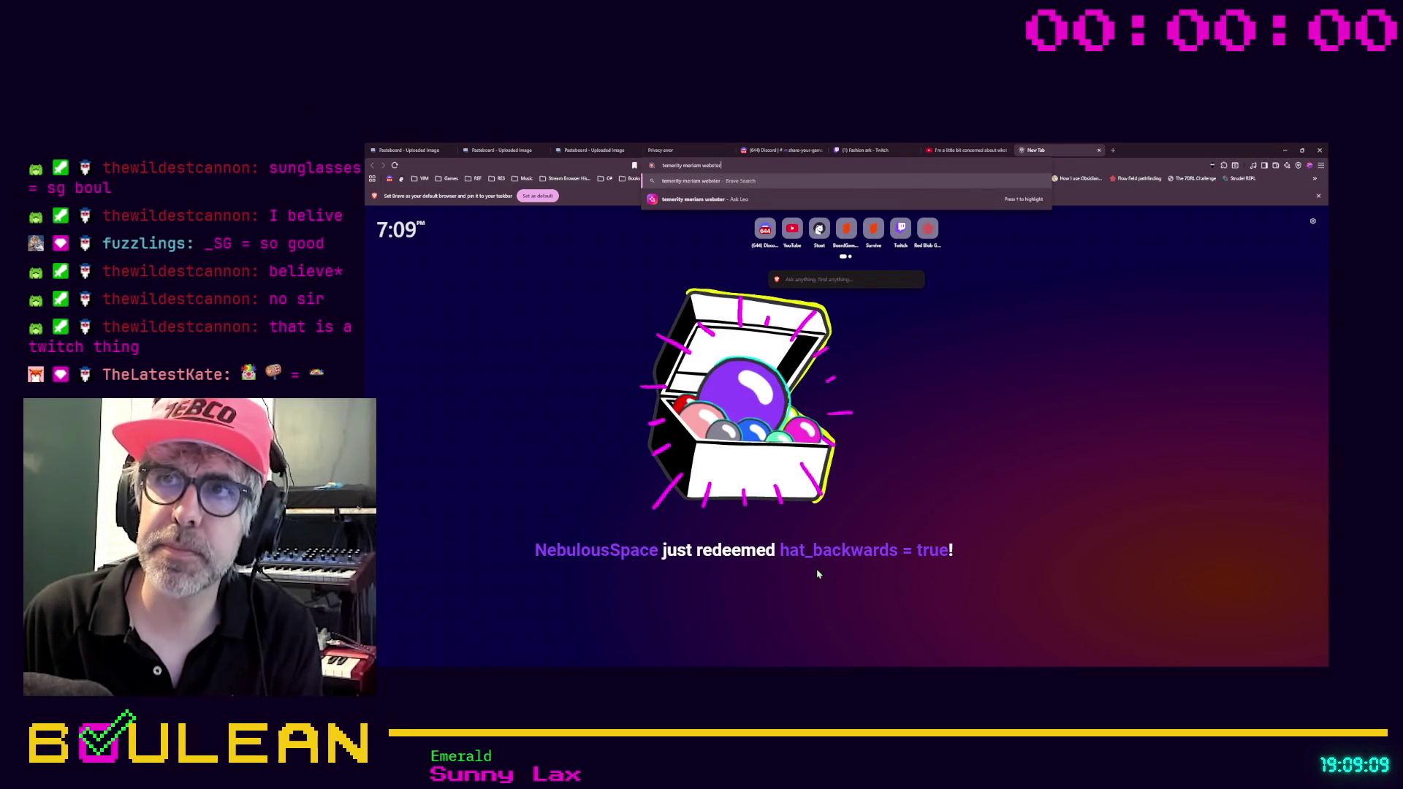
key("Return")
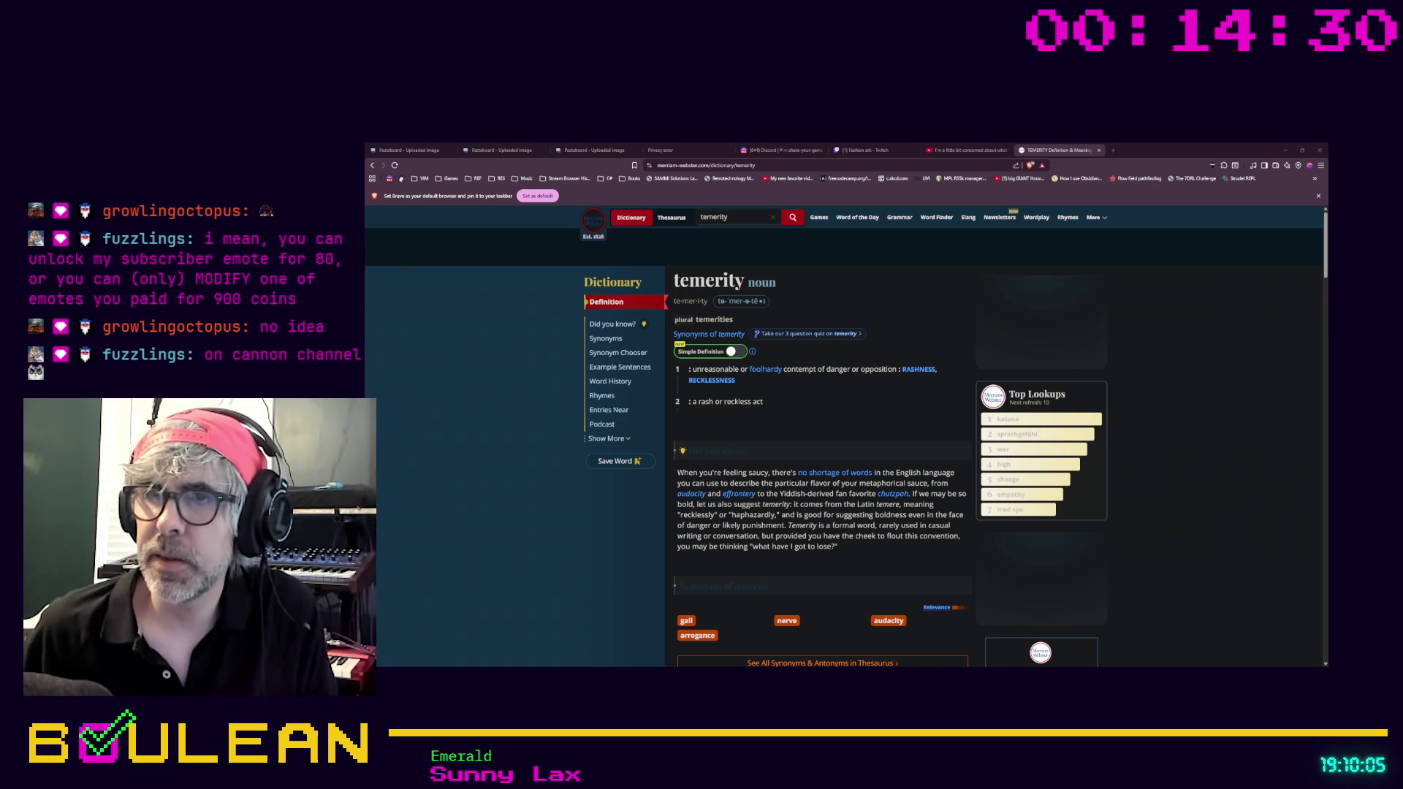
Read through the Merriam-Webster temerity entry, then minimize the browser window.
scroll(846, 438, "down", 2)
scroll(846, 438, "down", 1)
scroll(846, 438, "down", 4)
scroll(846, 438, "down", 4)
scroll(846, 439, "down", 2)
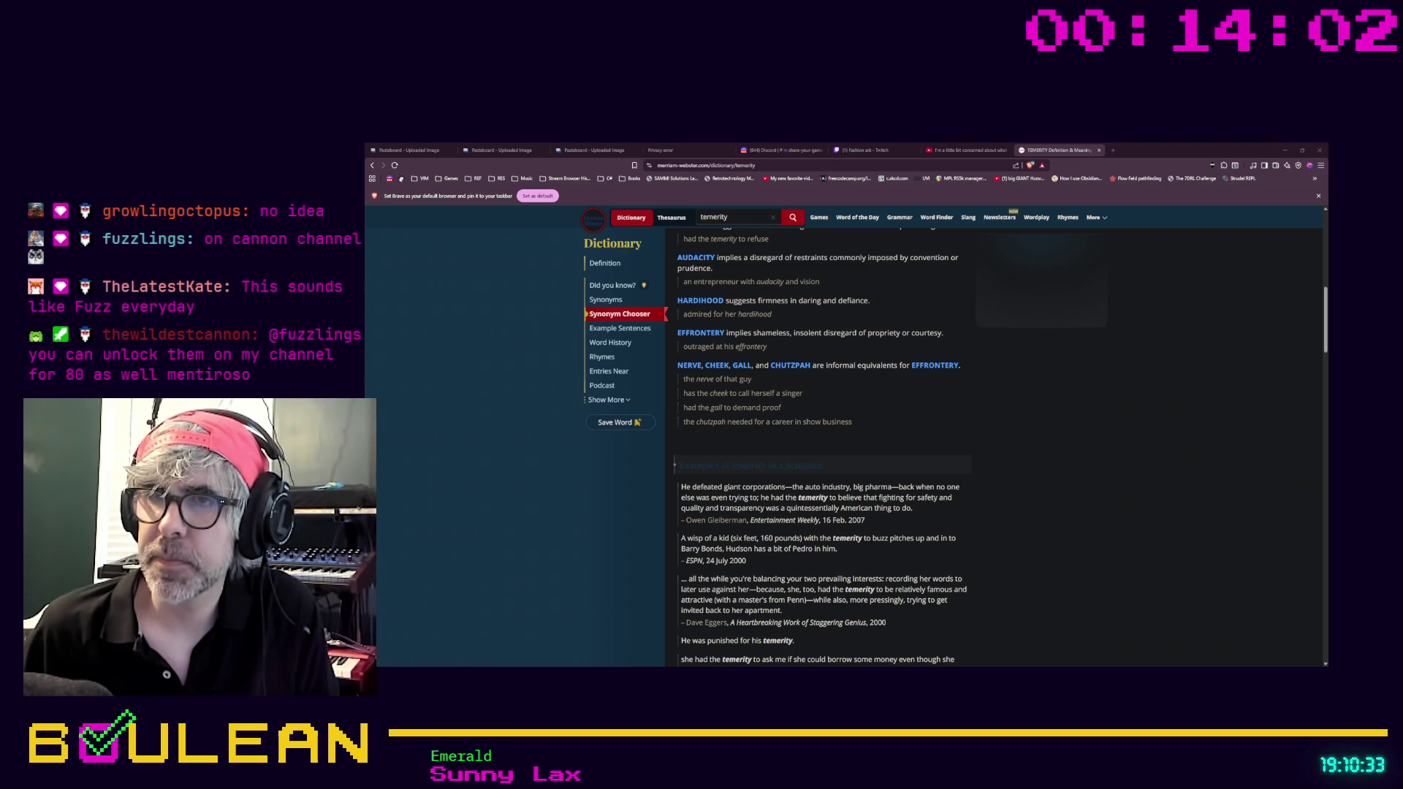
scroll(847, 438, "up", 10)
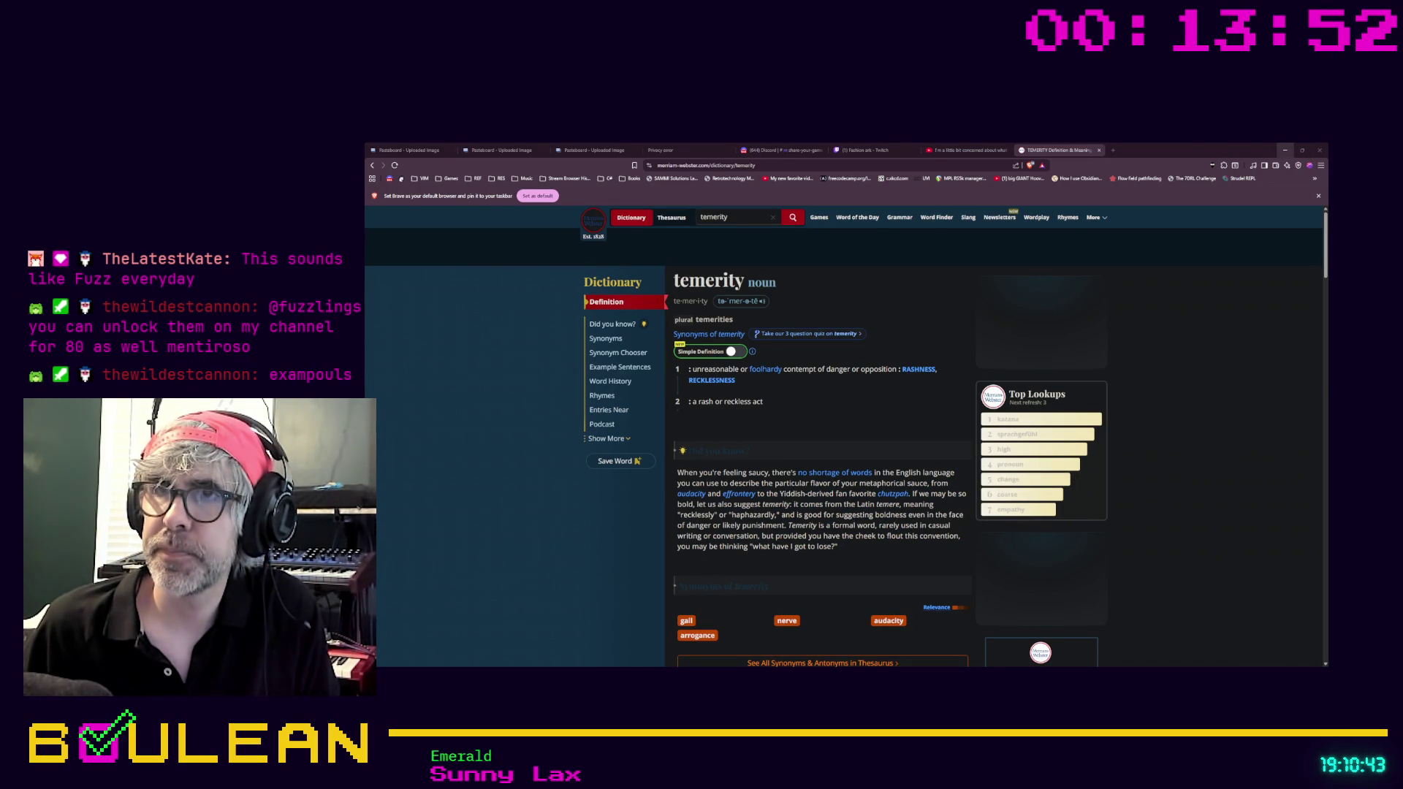
left_click(1284, 150)
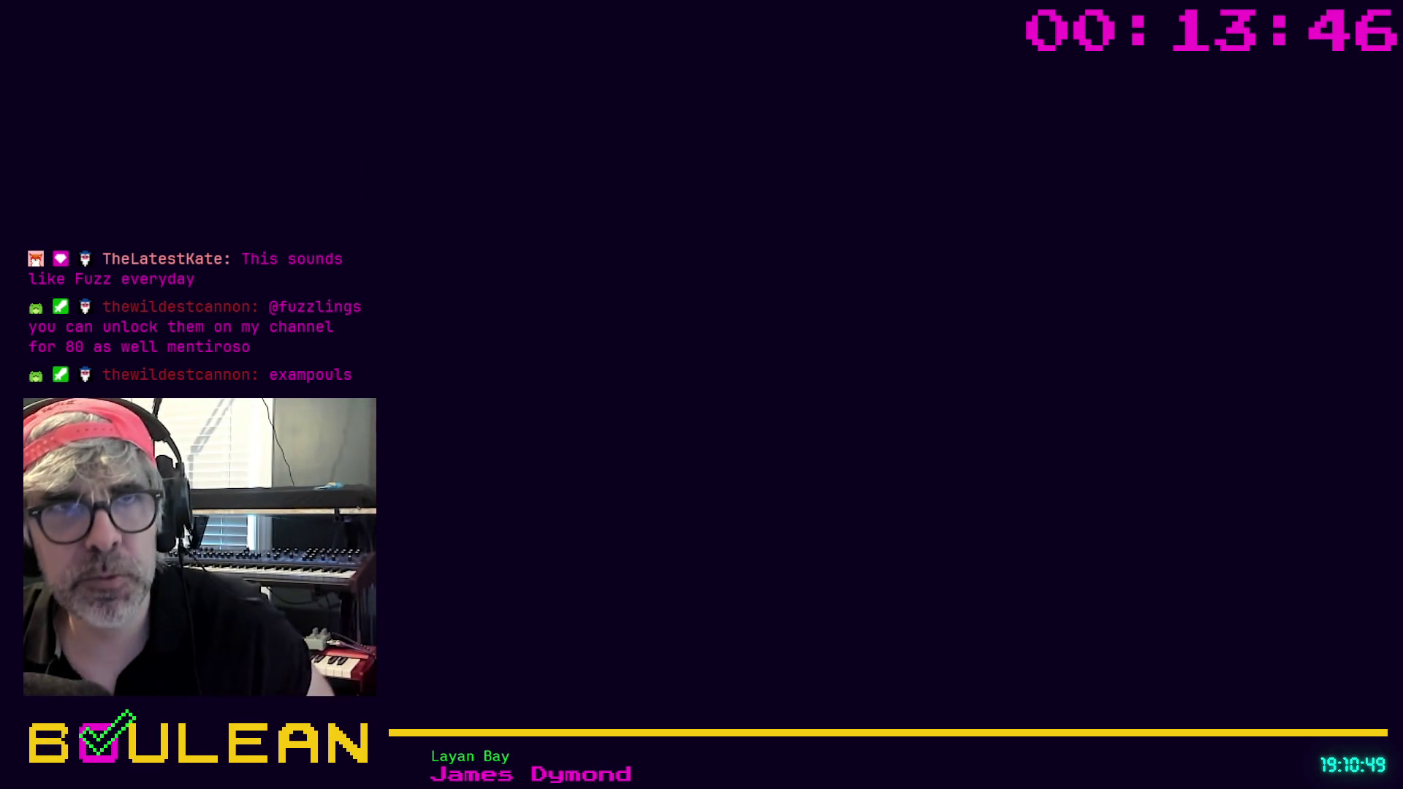
Switch back to the Godot editor showing game_manager.gd with Alt+Tab.
key("alt+Tab")
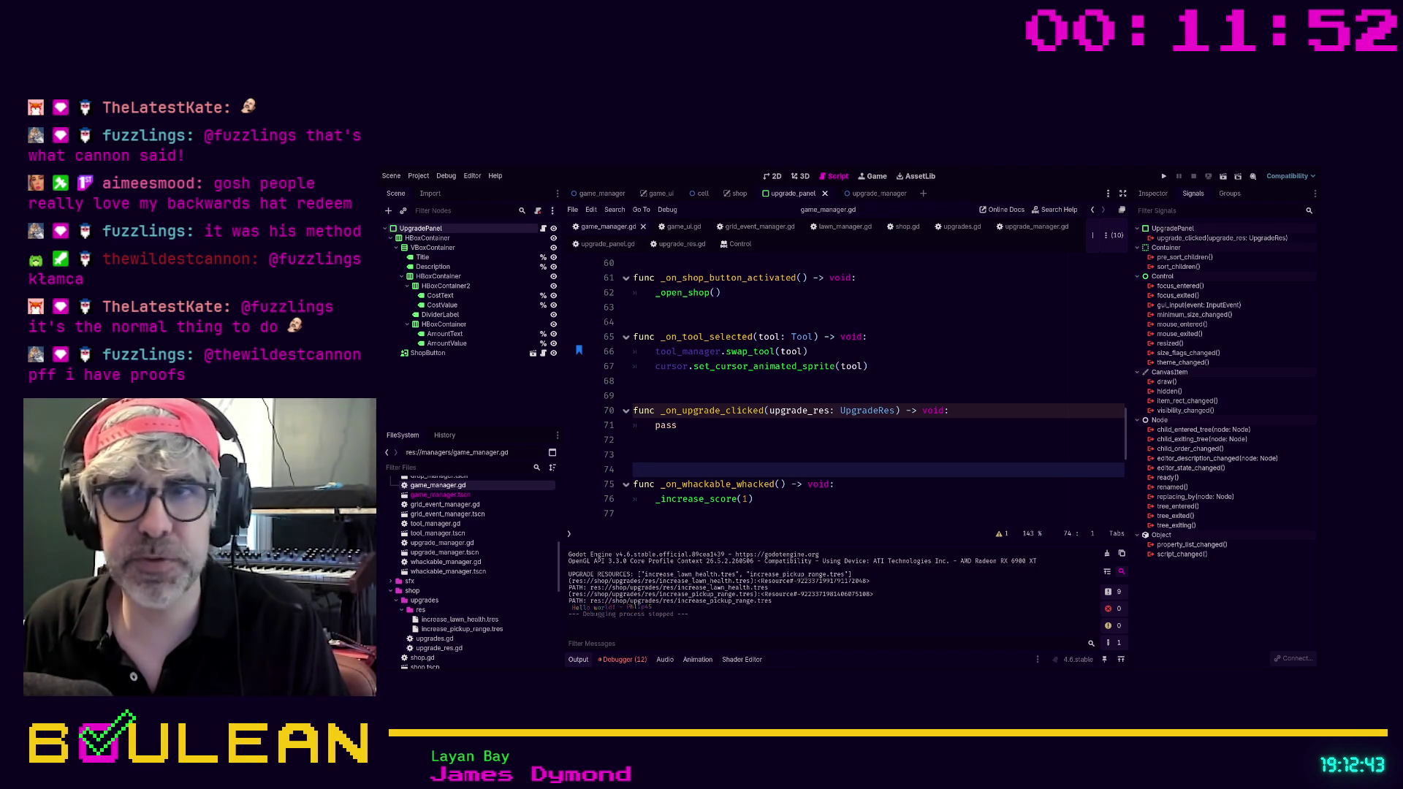
left_click(708, 436)
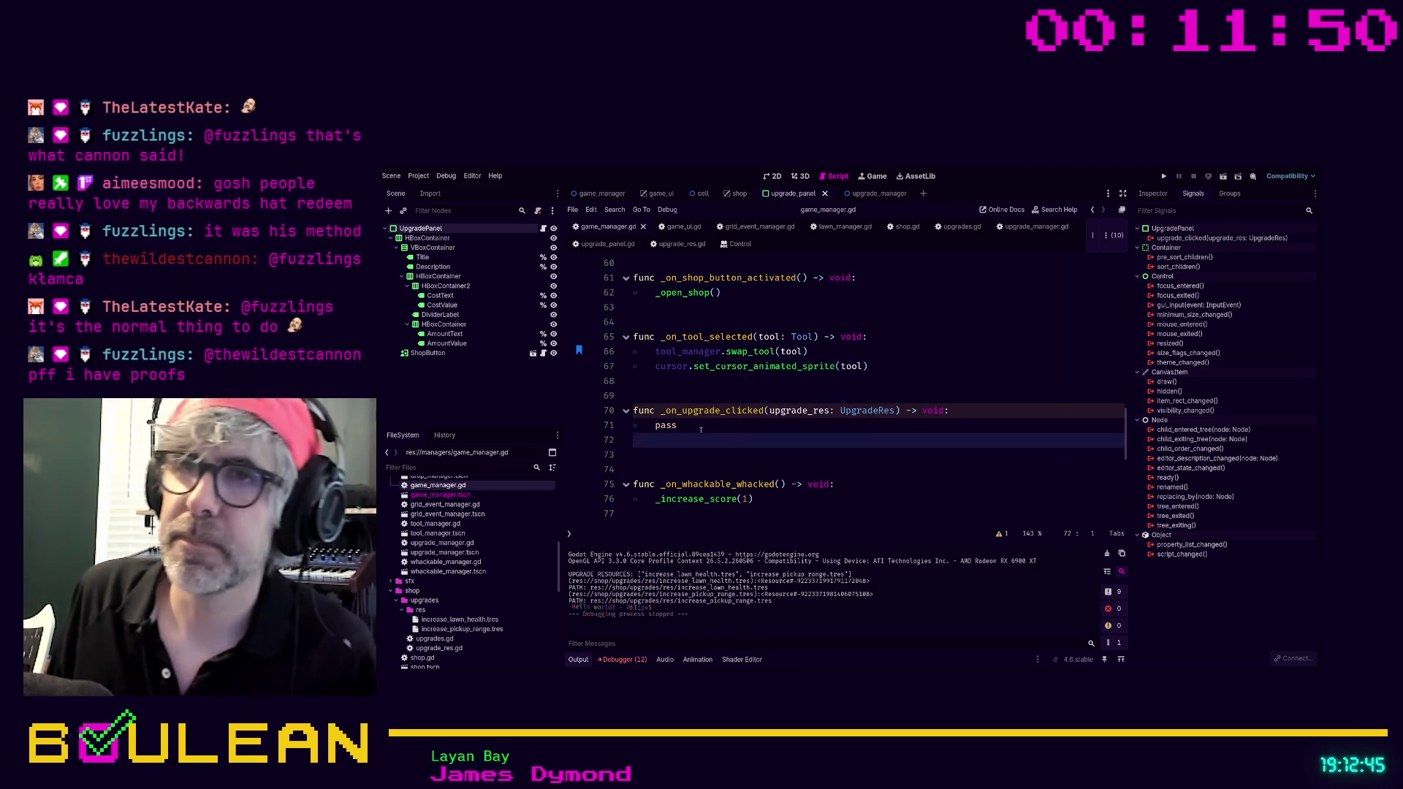
key("Up")
key("End")
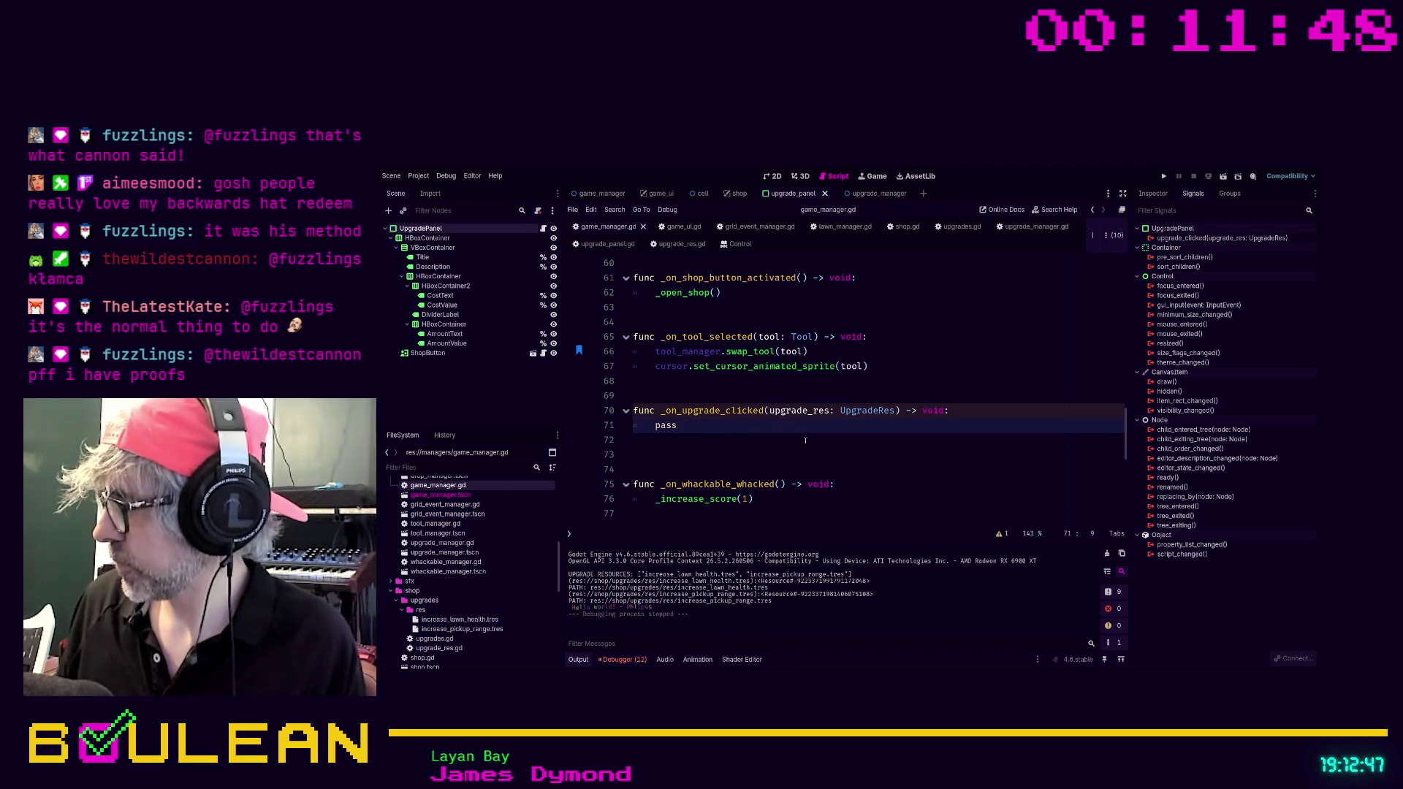
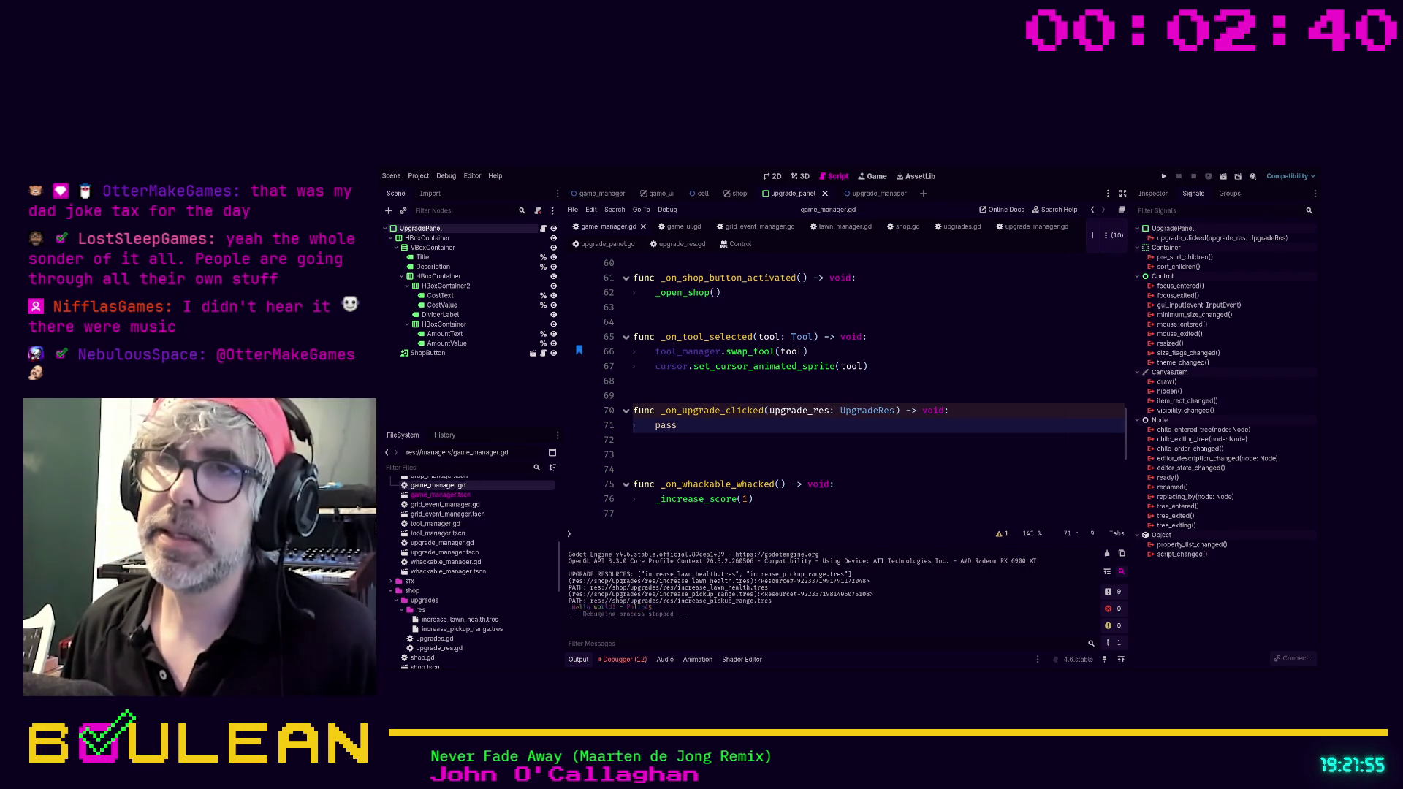
Remove the extra blank line after the _on_upgrade_clicked function.
left_click(678, 465)
key("Up")
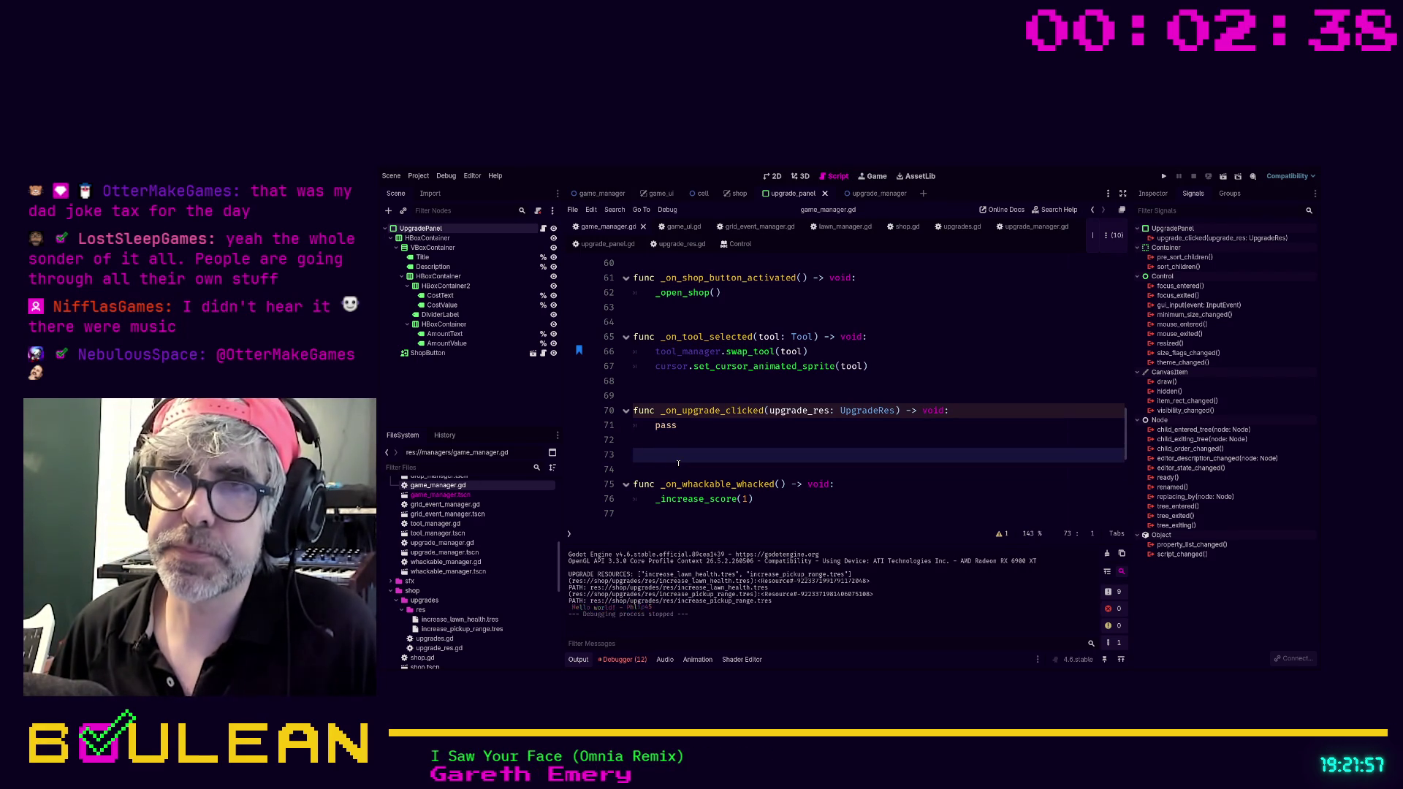
key("BackSpace")
key("Down")
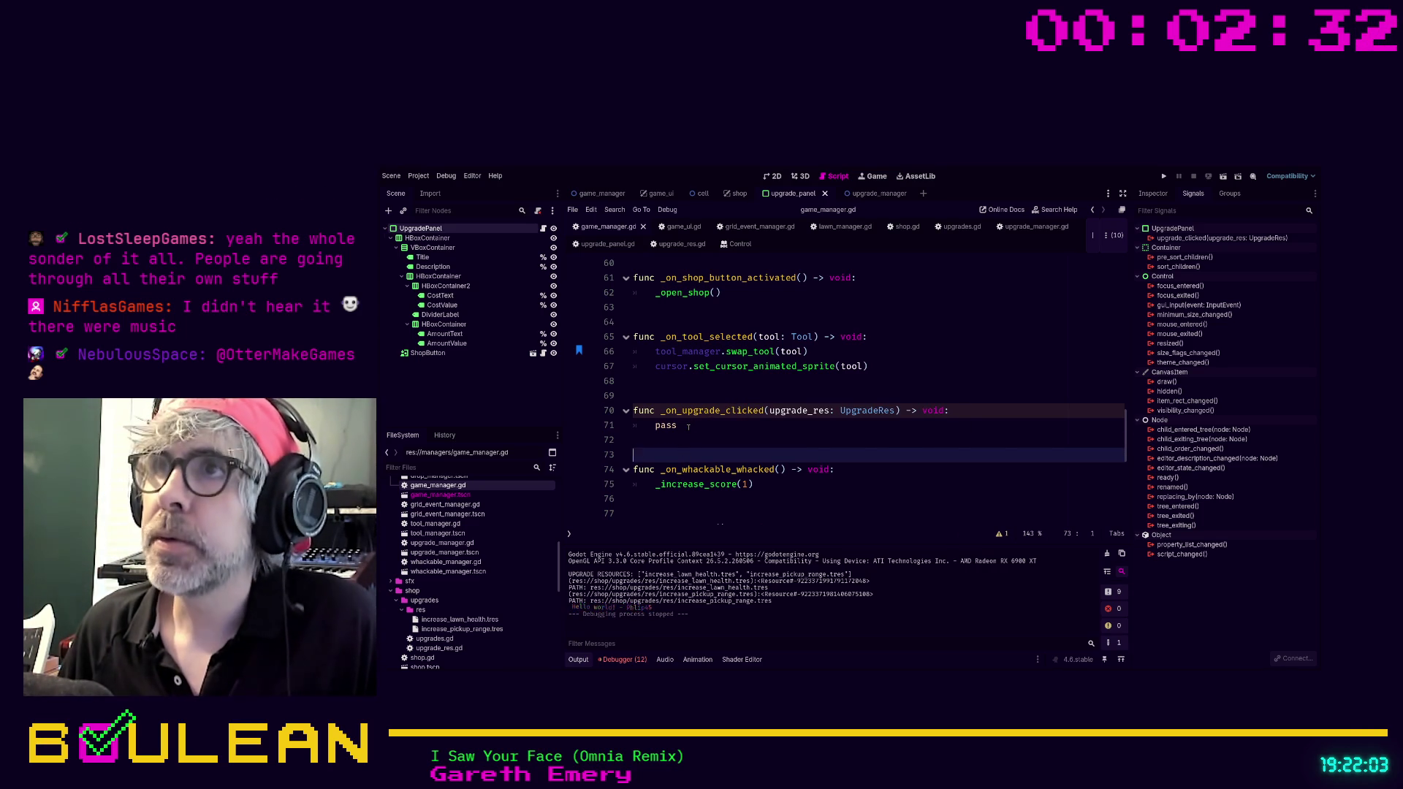
scroll(713, 418, "up", 3)
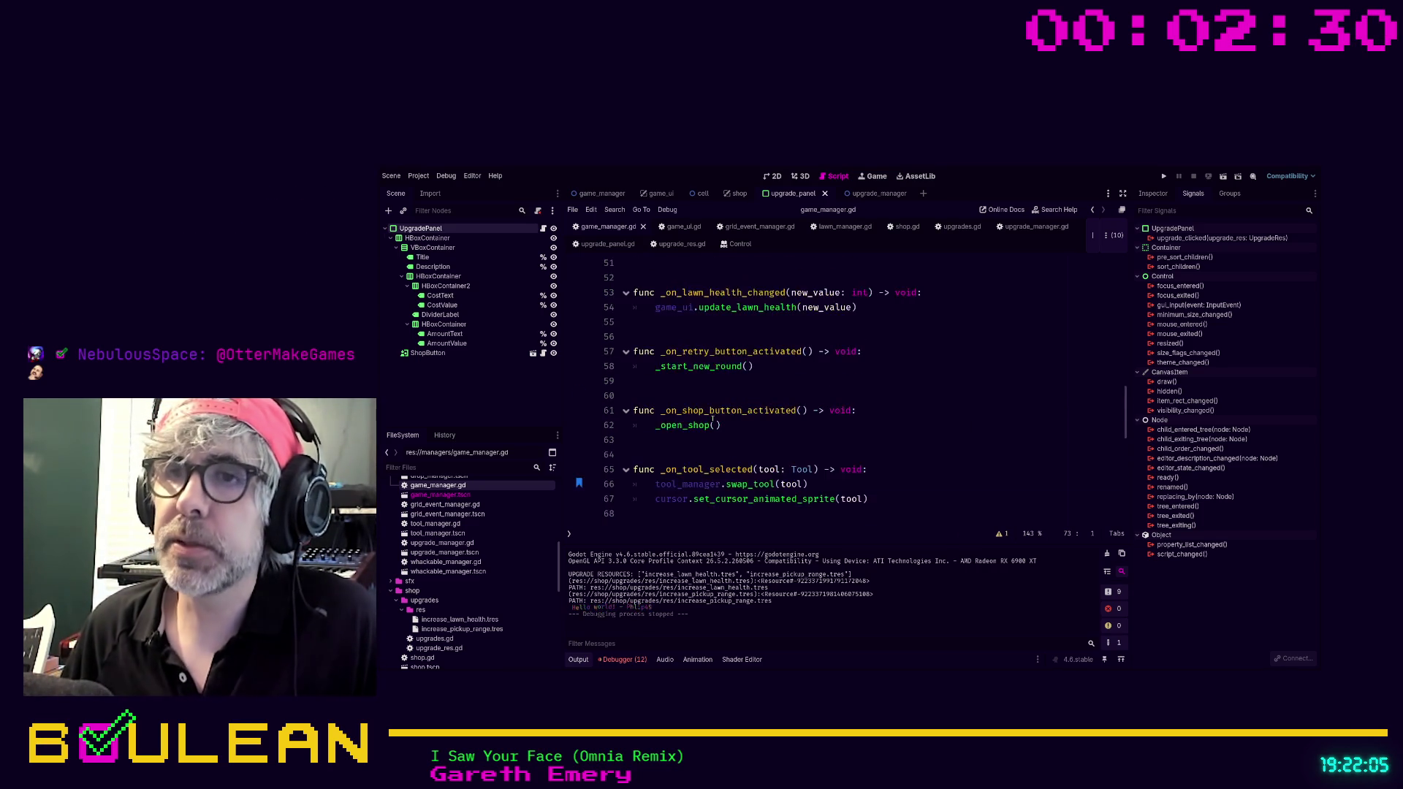
scroll(712, 418, "down", 2)
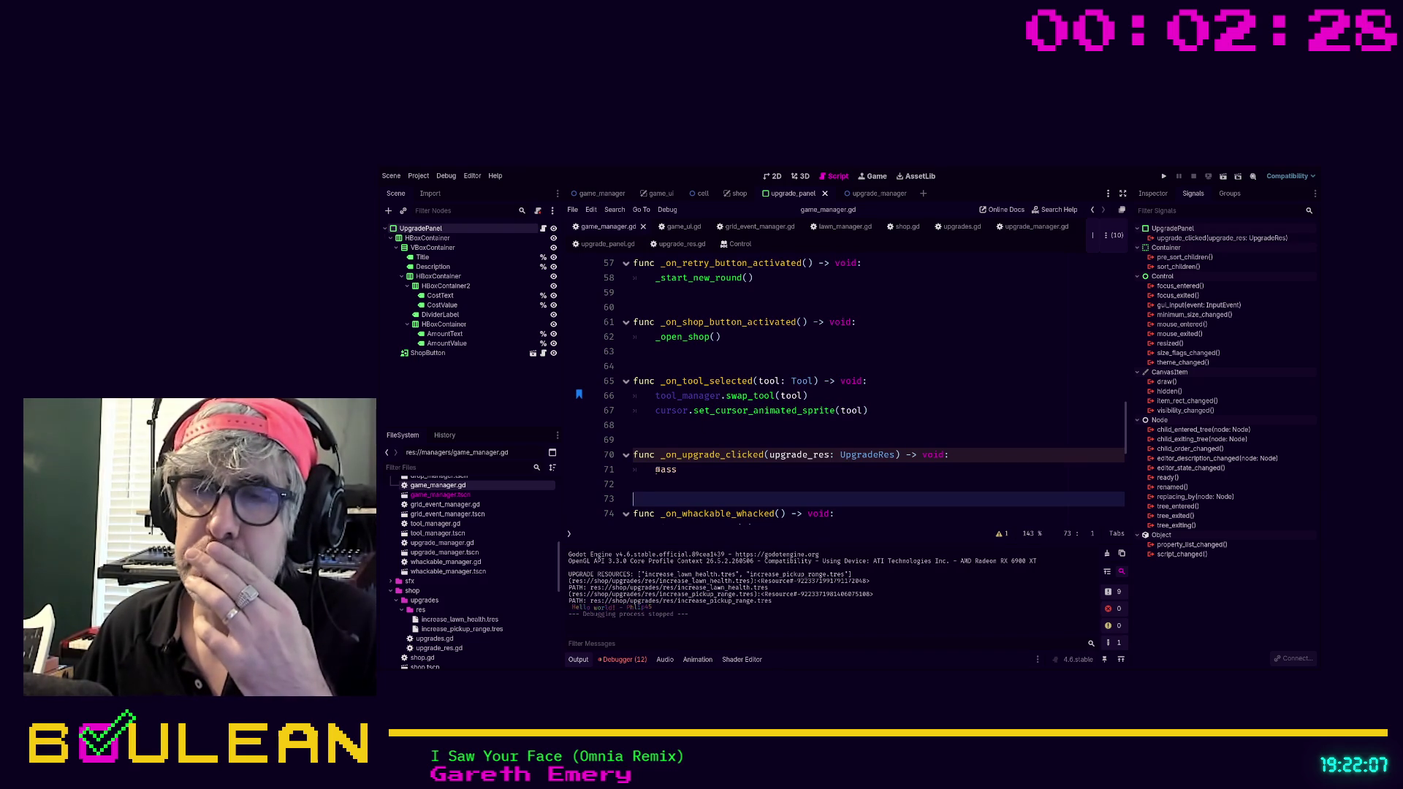
Replace pass in _on_upgrade_clicked's body with the partial text 'upg'.
double_click(665, 469)
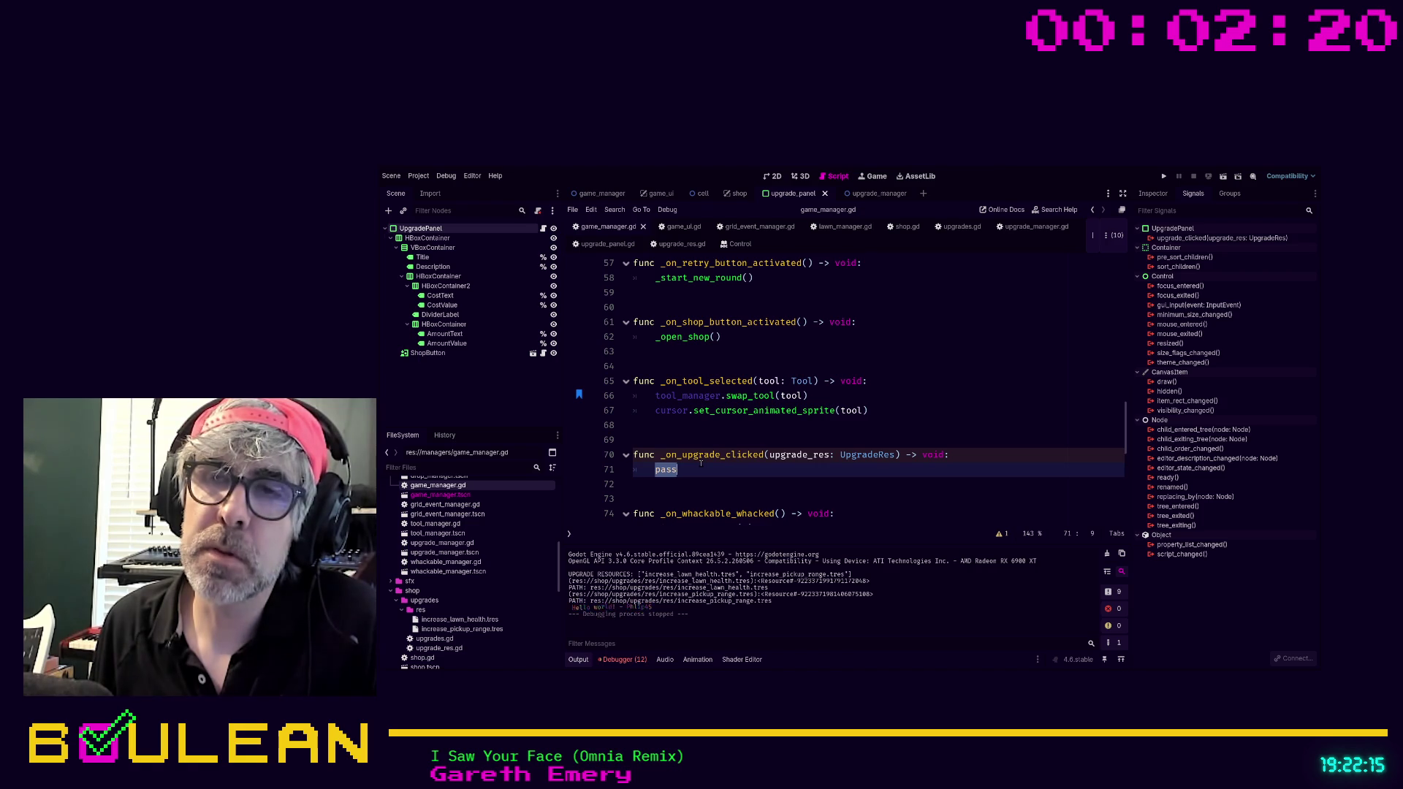
type("upg")
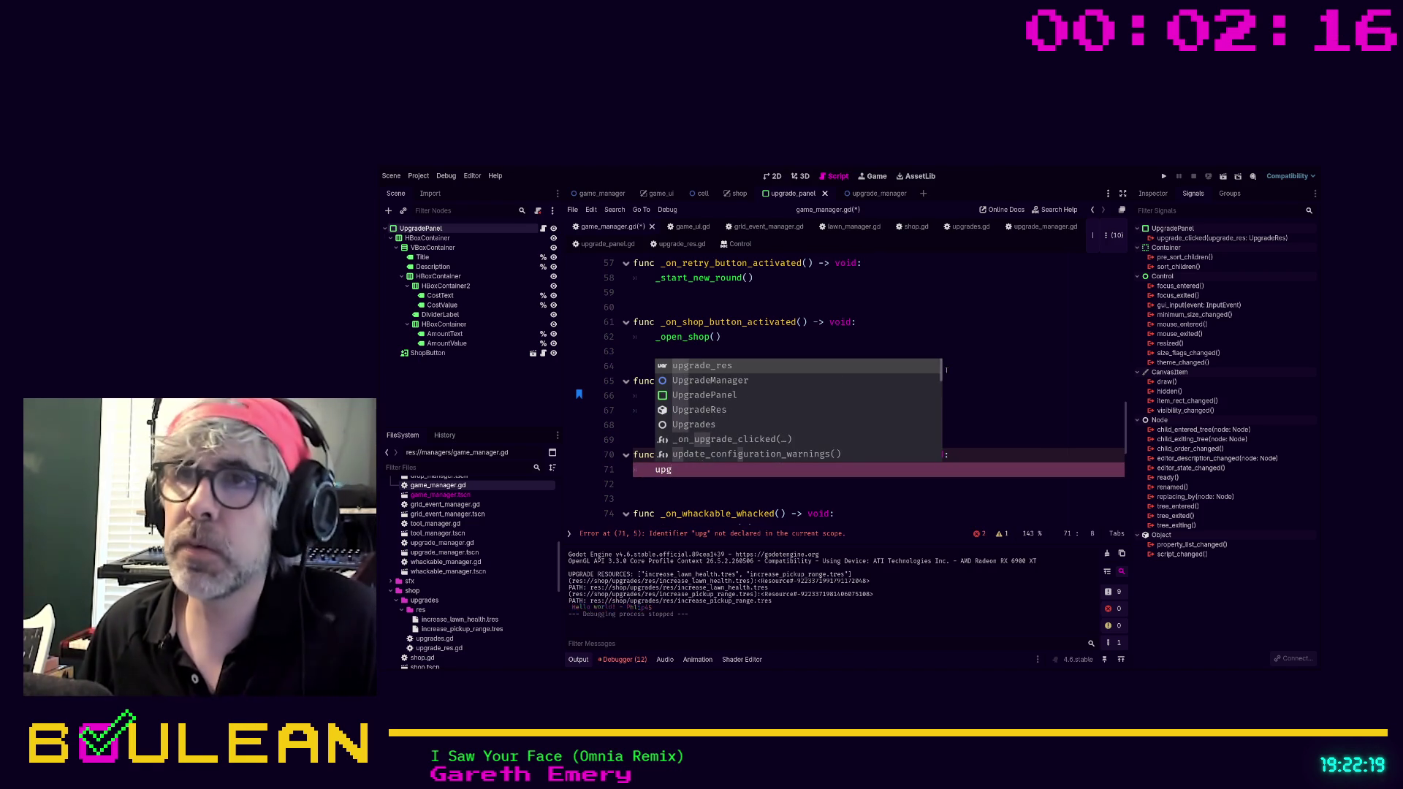
left_click(944, 337)
scroll(944, 350, "up", 10)
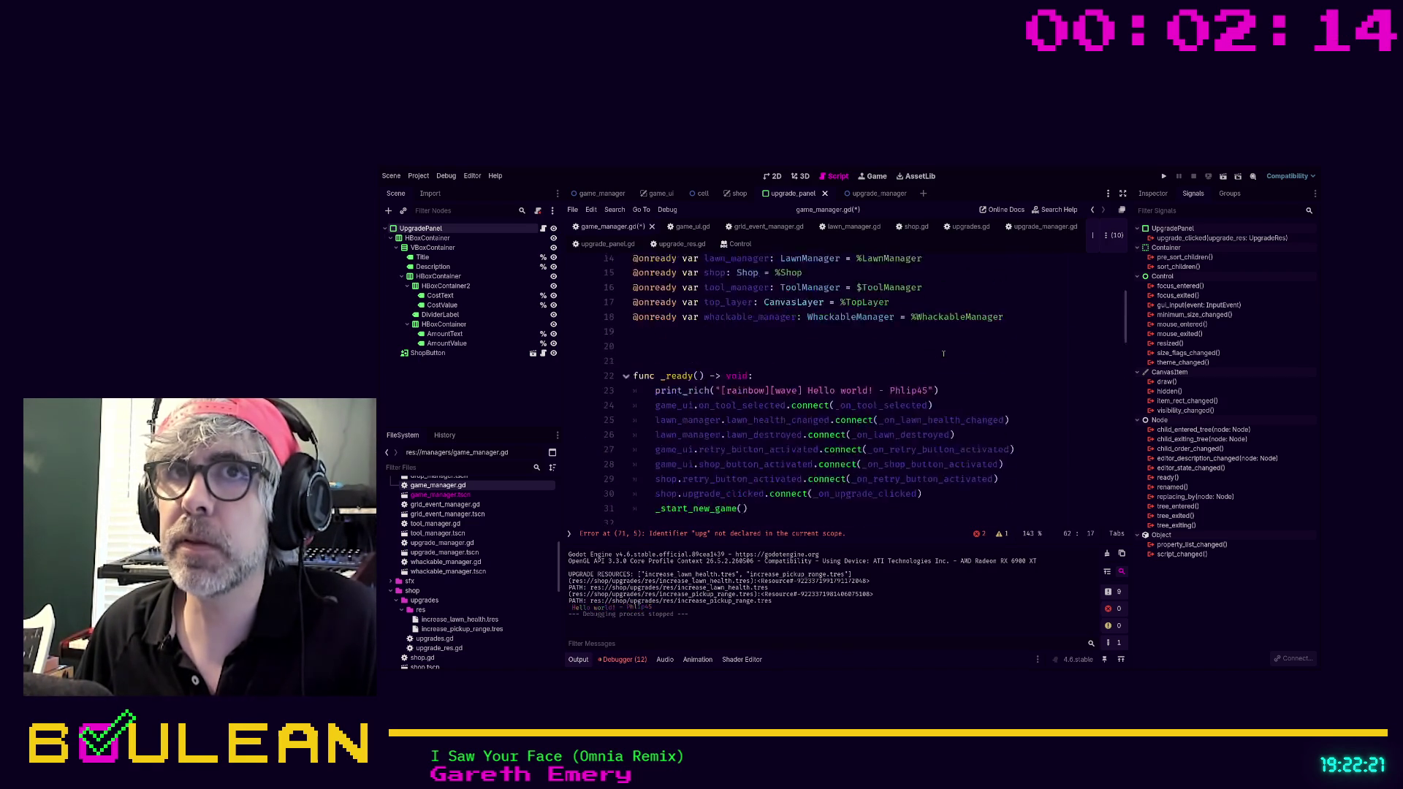
In the game_manager scene, give UpgradeManager a unique name and drag its reference into the script.
scroll(944, 352, "up", 4)
left_click(601, 192)
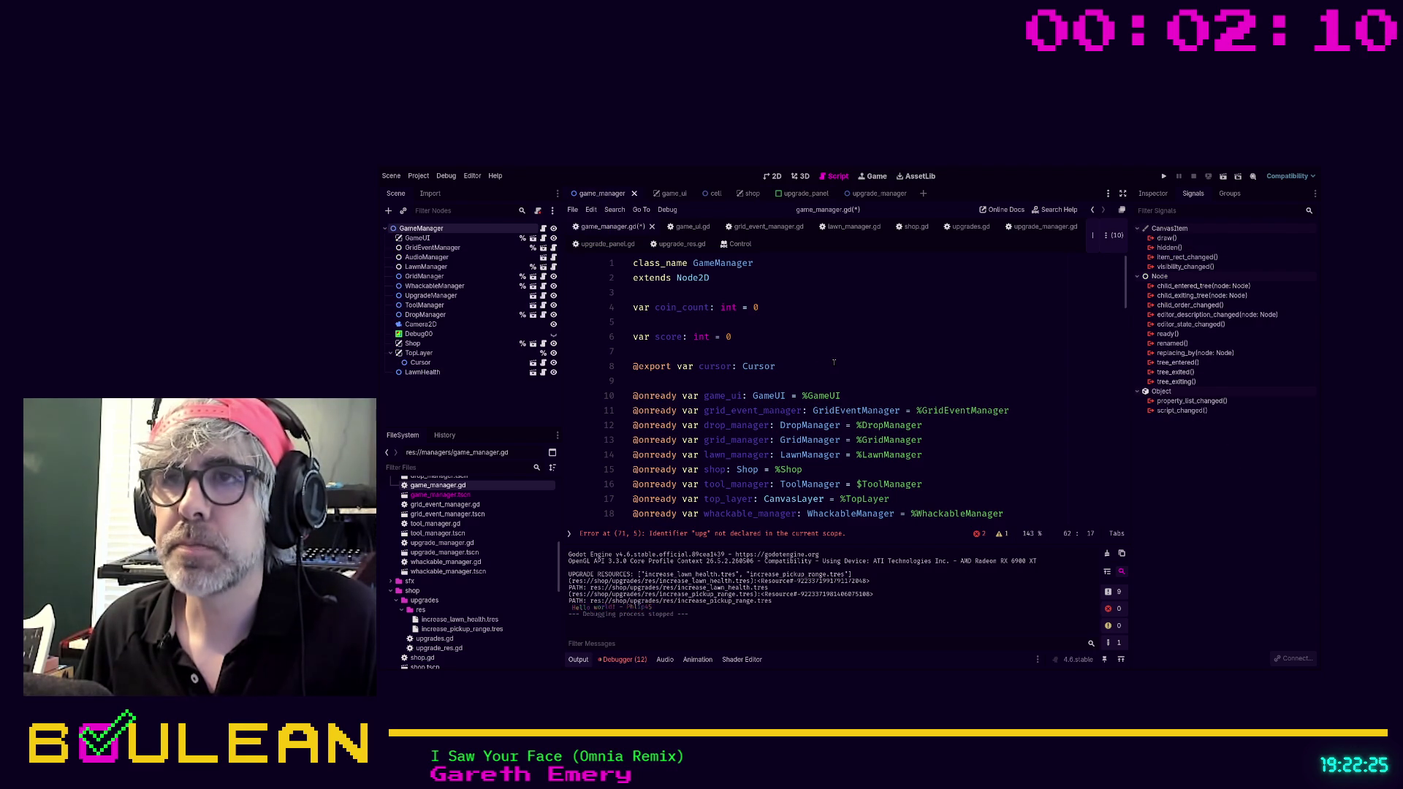
scroll(833, 361, "down", 1)
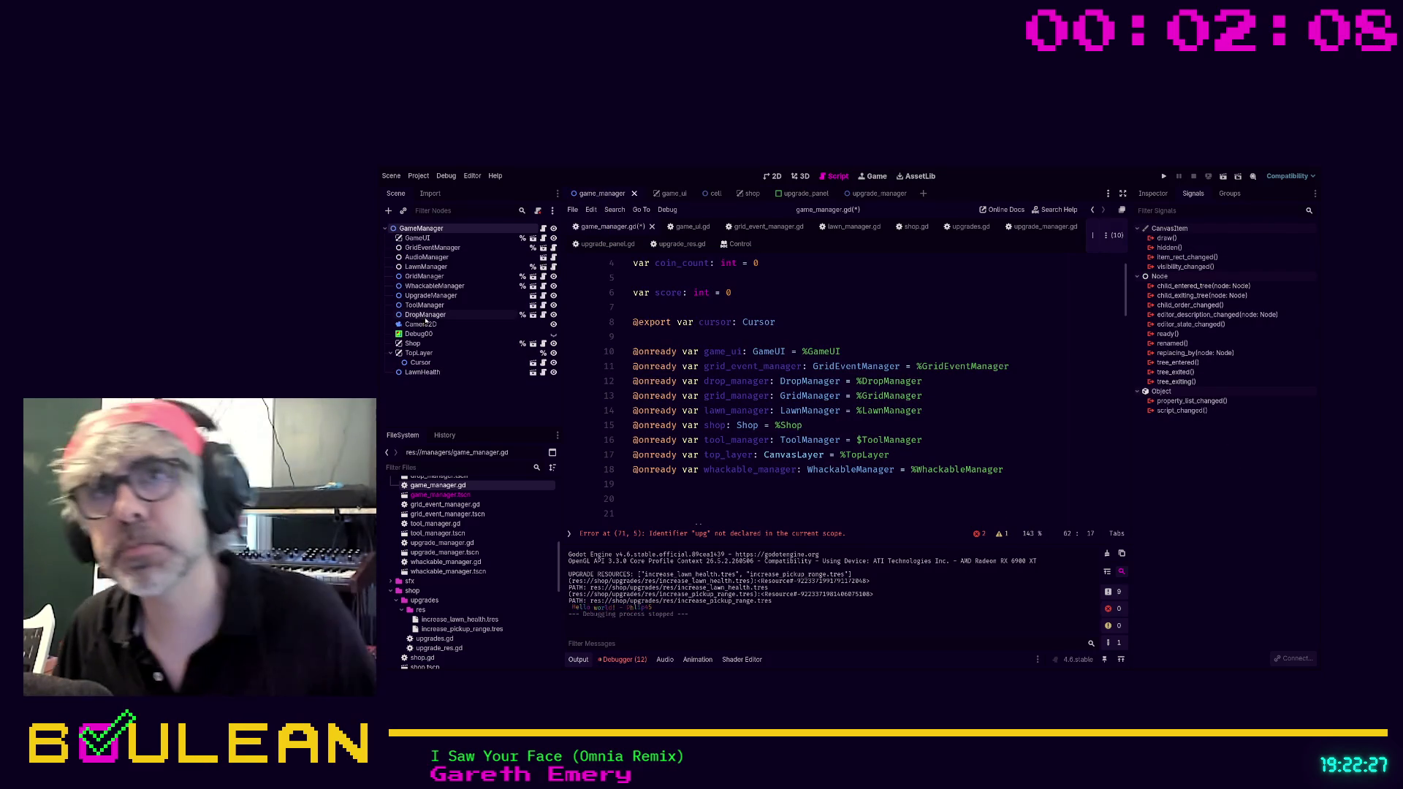
left_click(433, 295)
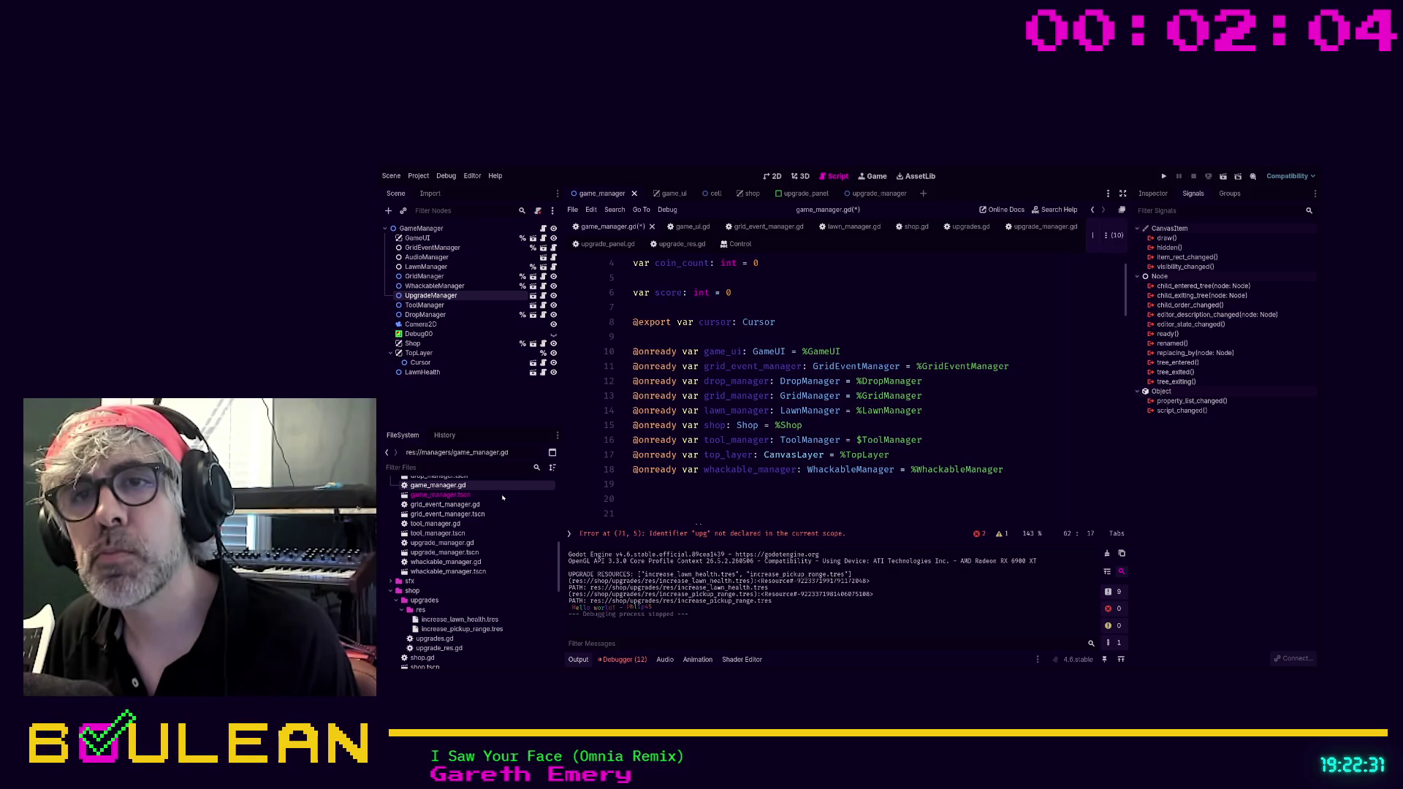
key("ctrl+shift+z")
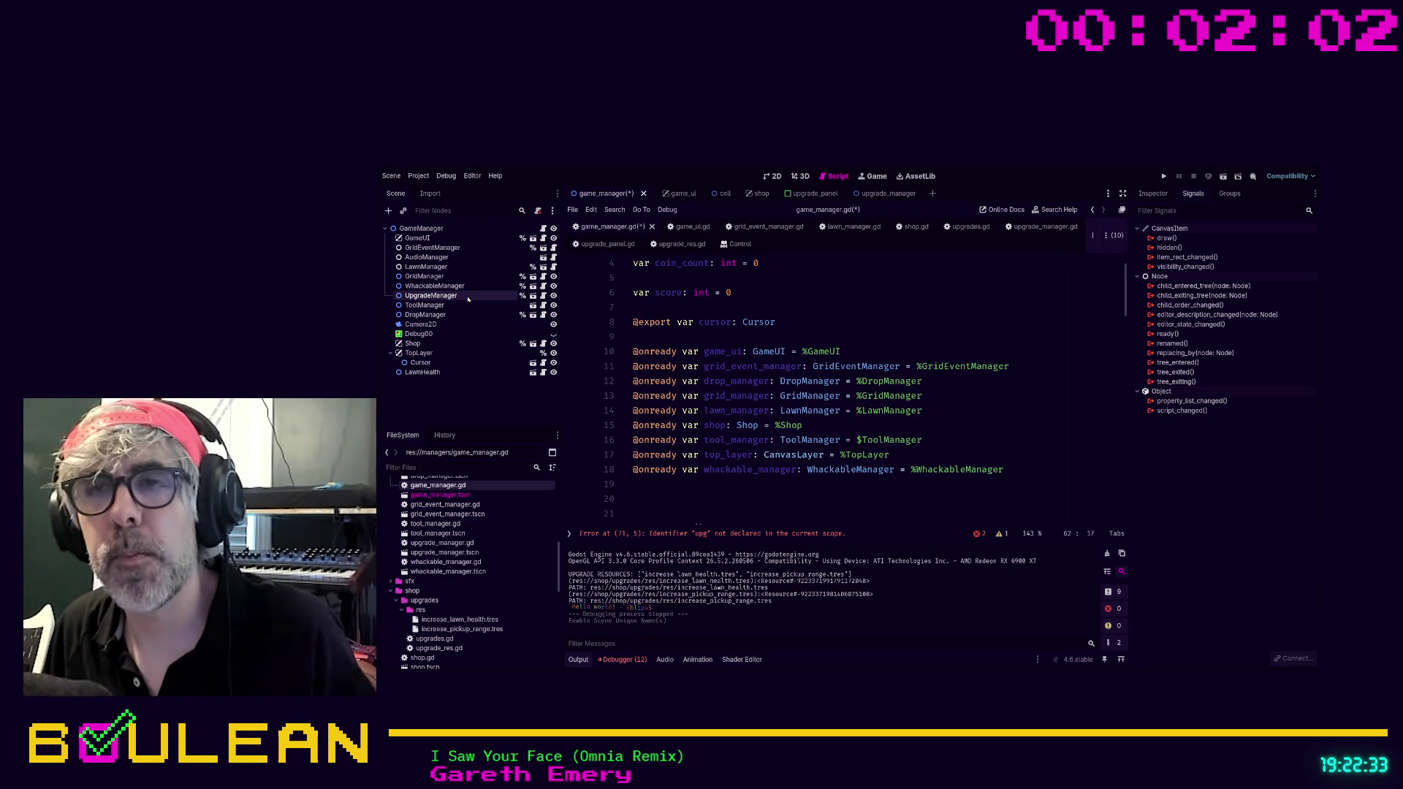
left_click_drag(468, 299, 662, 497)
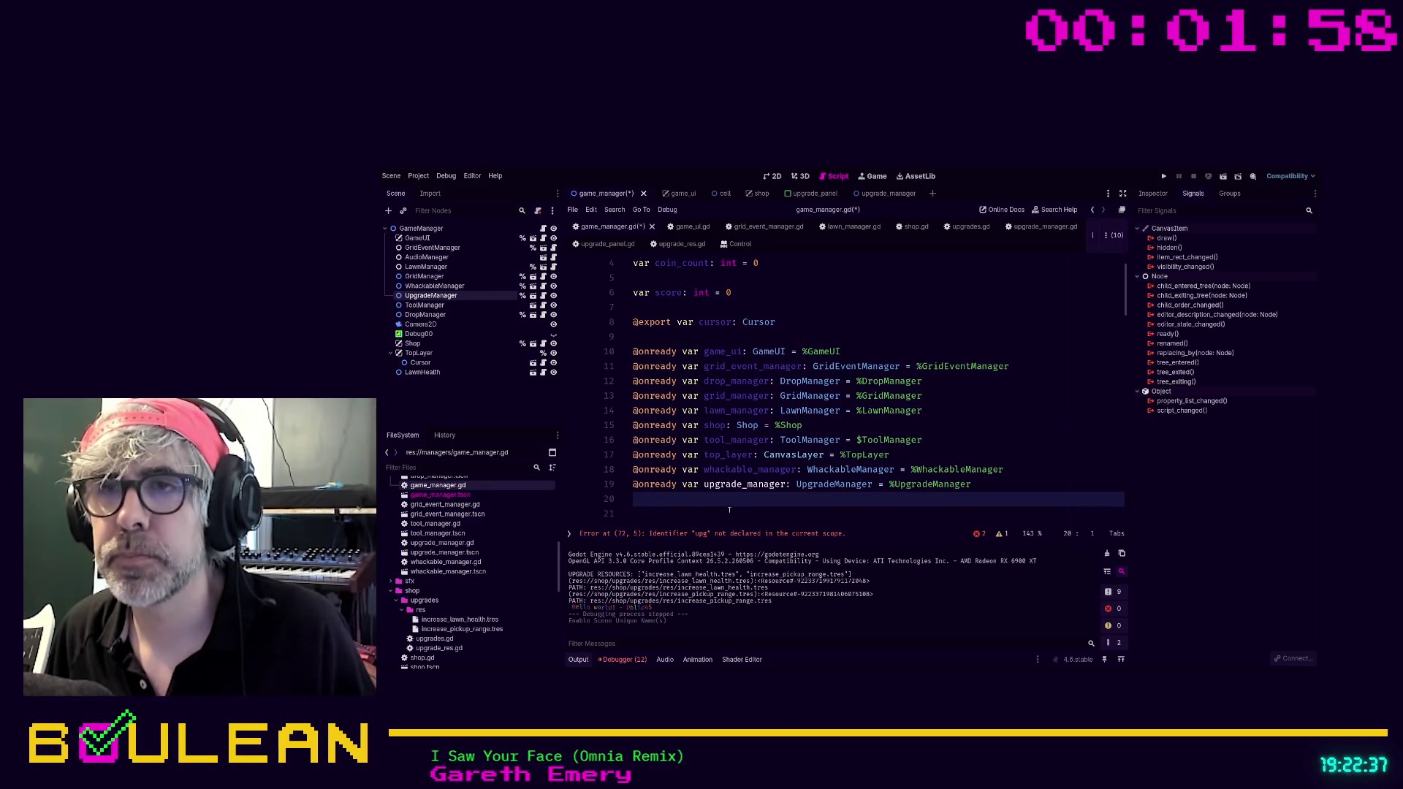
Complete the handler's body line to read 'upgrade_manager.' using autocomplete.
left_click(712, 534)
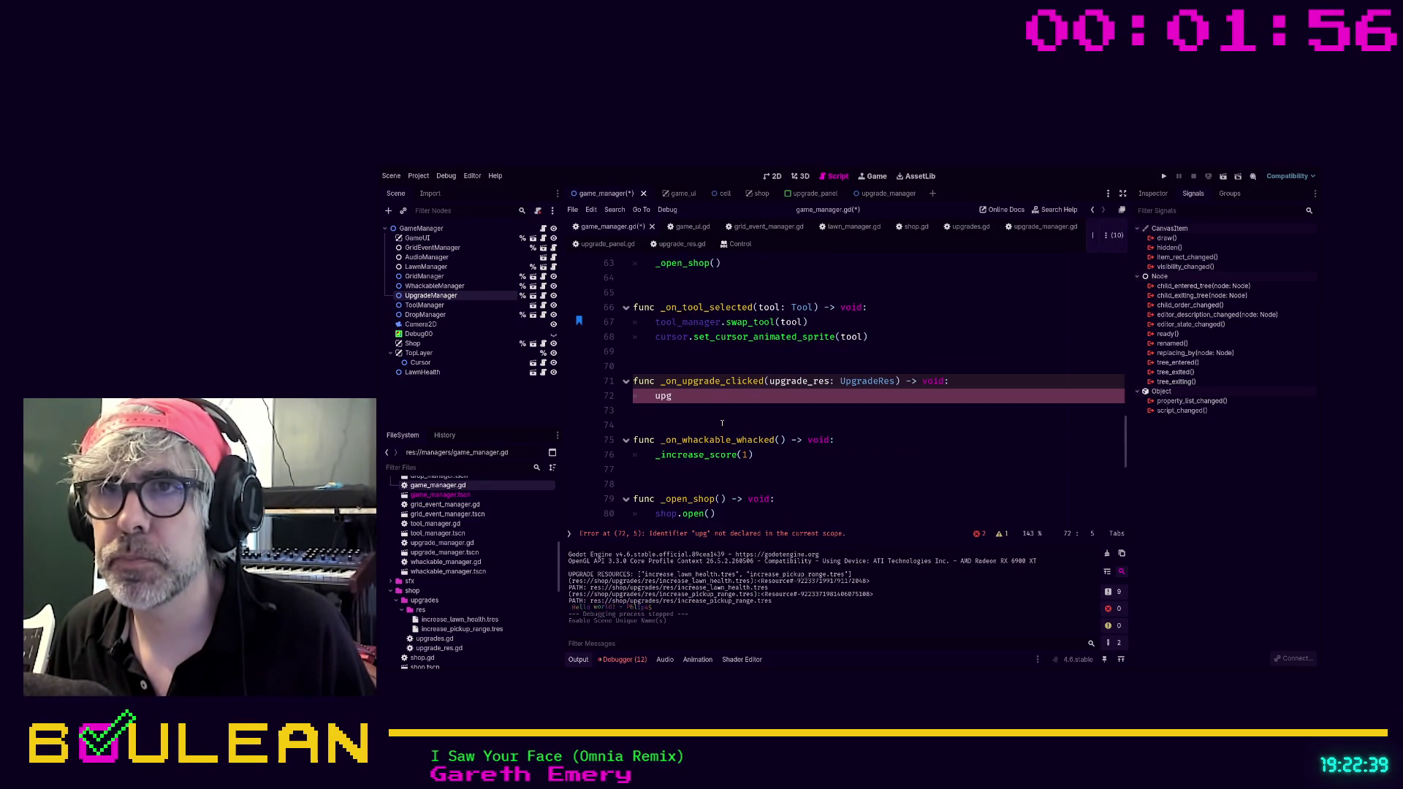
left_click(700, 399)
type("rad")
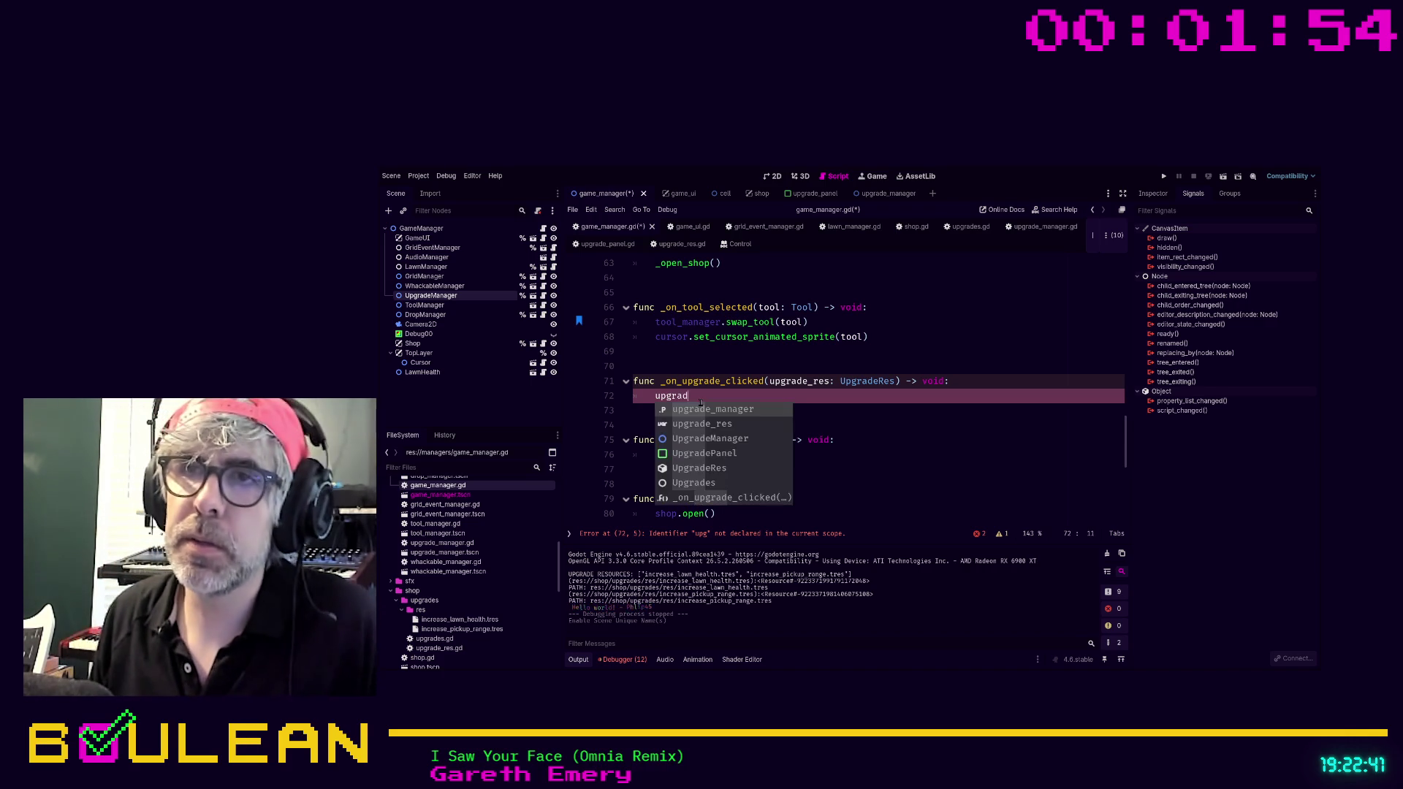
key("Return")
type(".int")
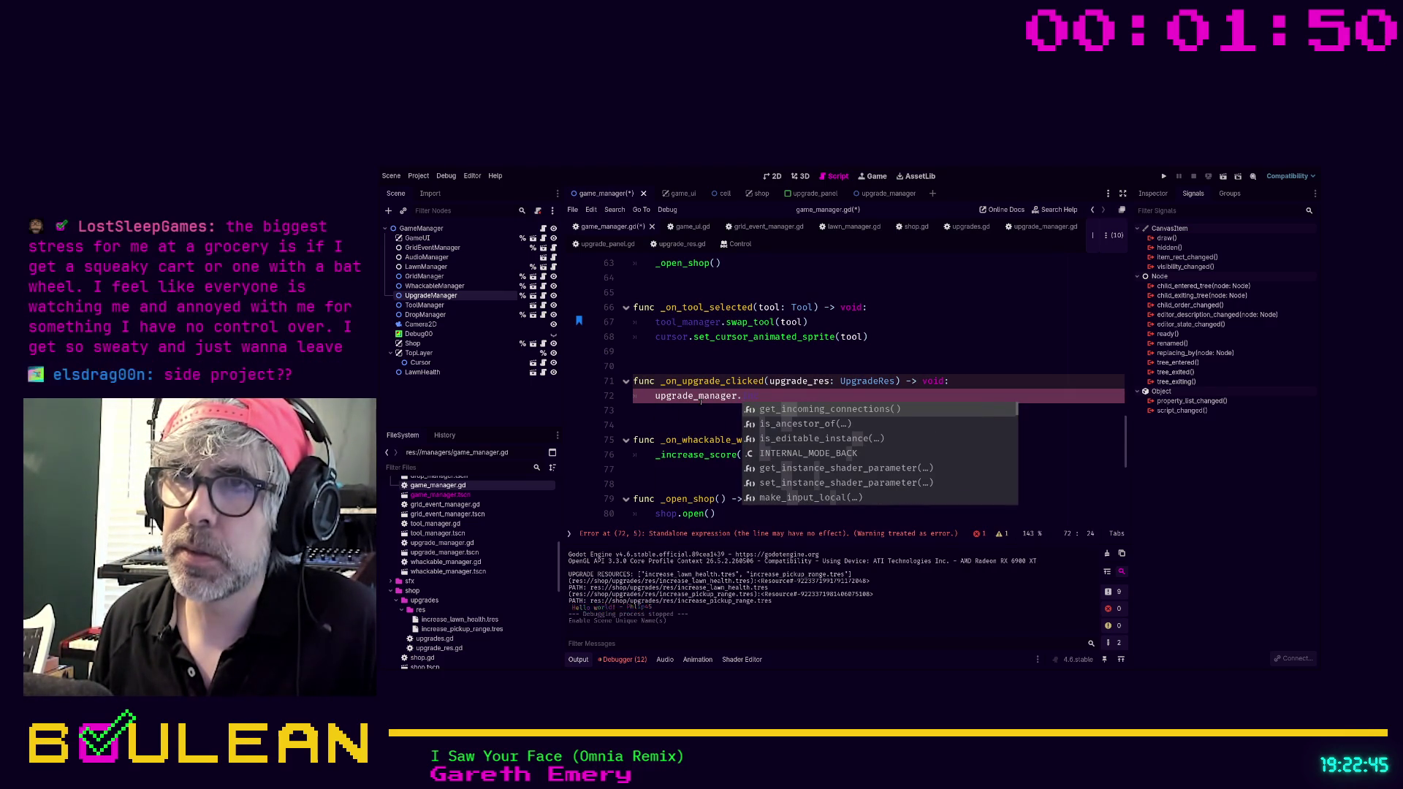
type("r")
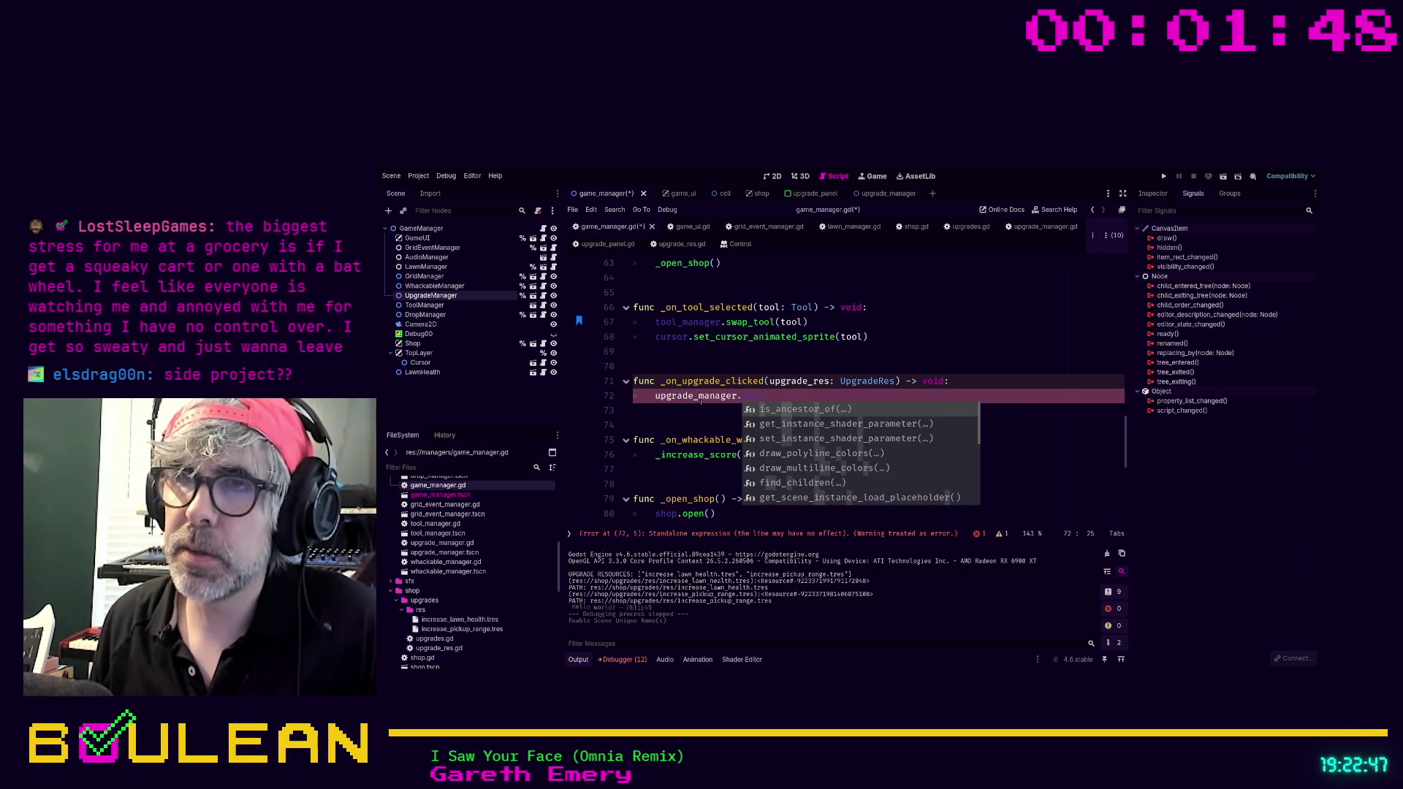
key("BackSpace")
key("BackSpace")
key("BackSpace")
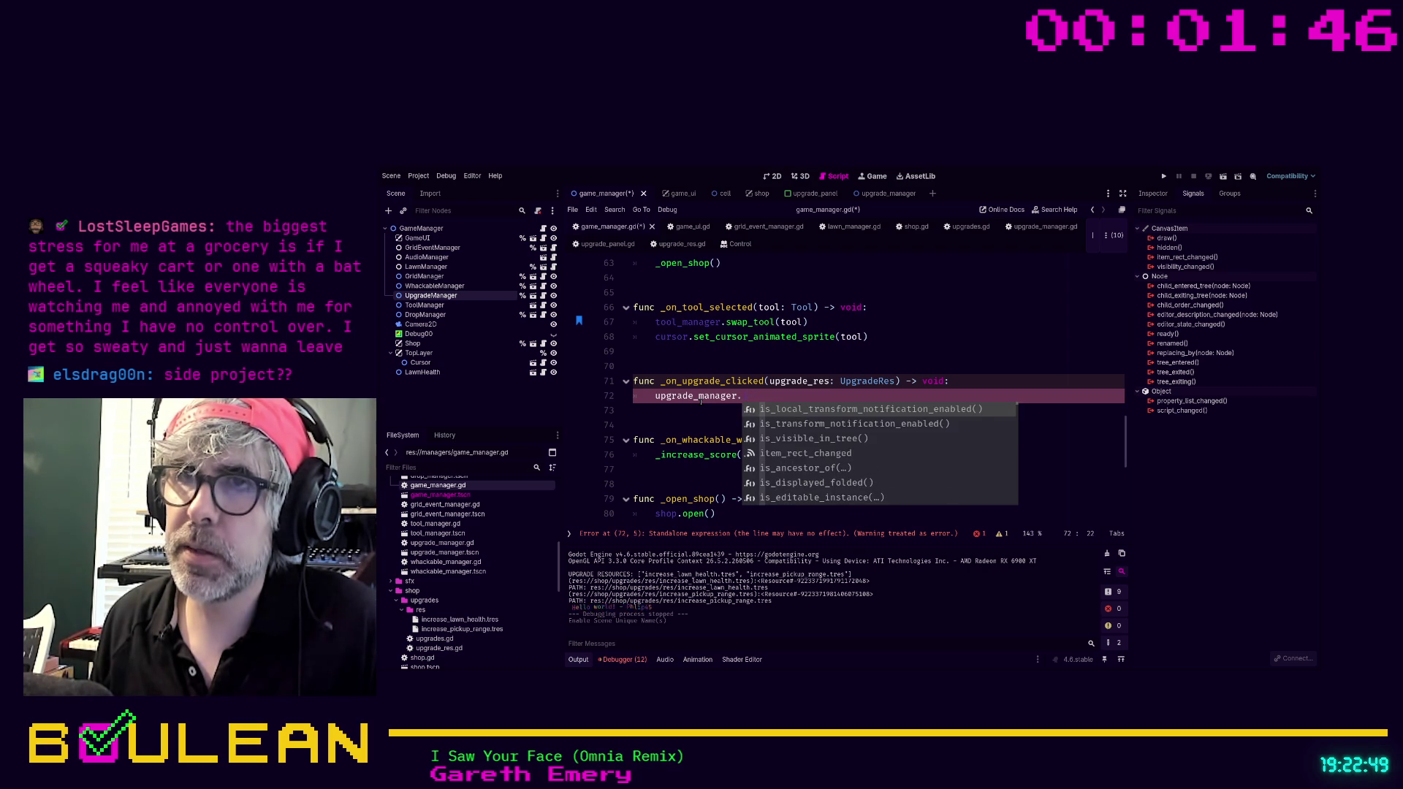
Open upgrade_manager.gd from the upgrade_manager declaration's type.
left_click(688, 399)
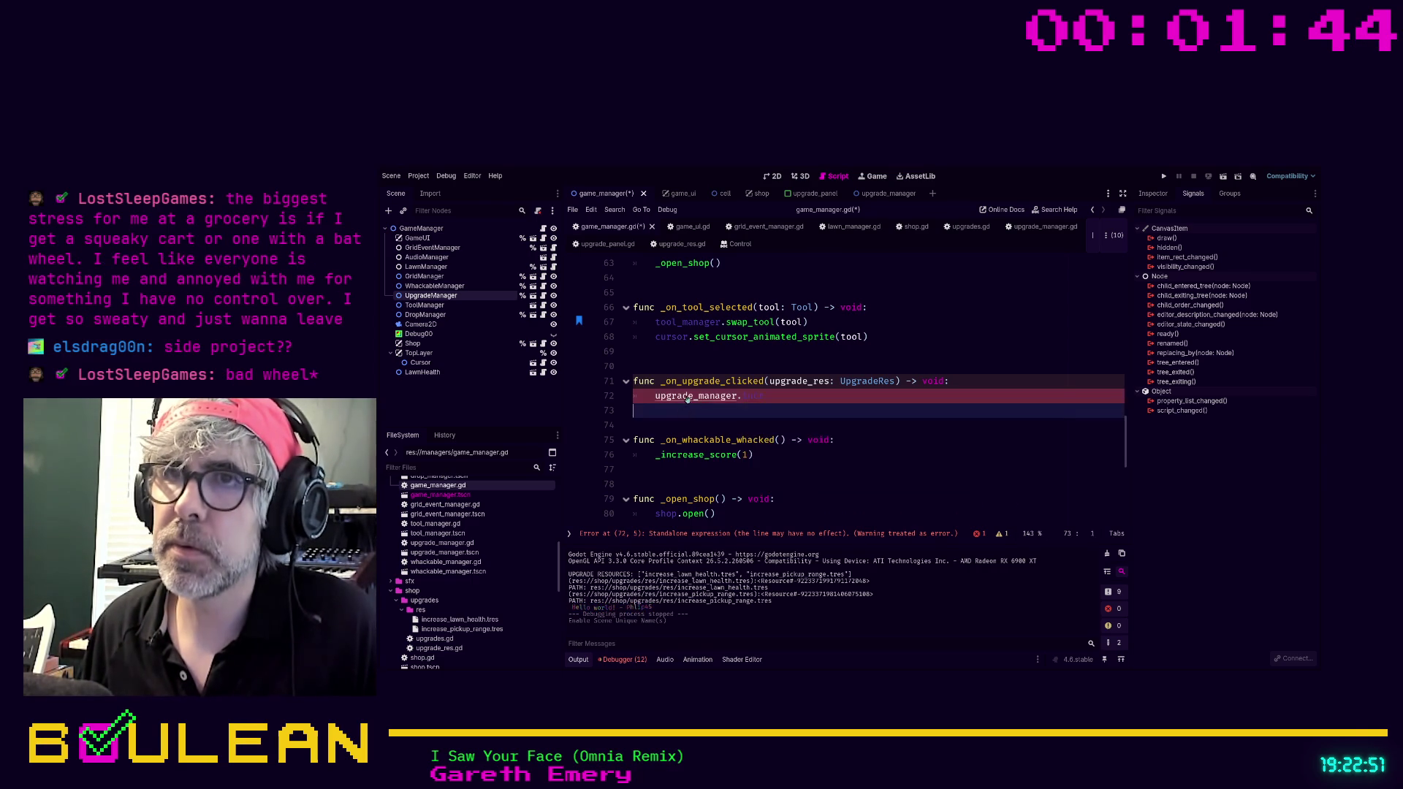
left_click(687, 396, "ctrl")
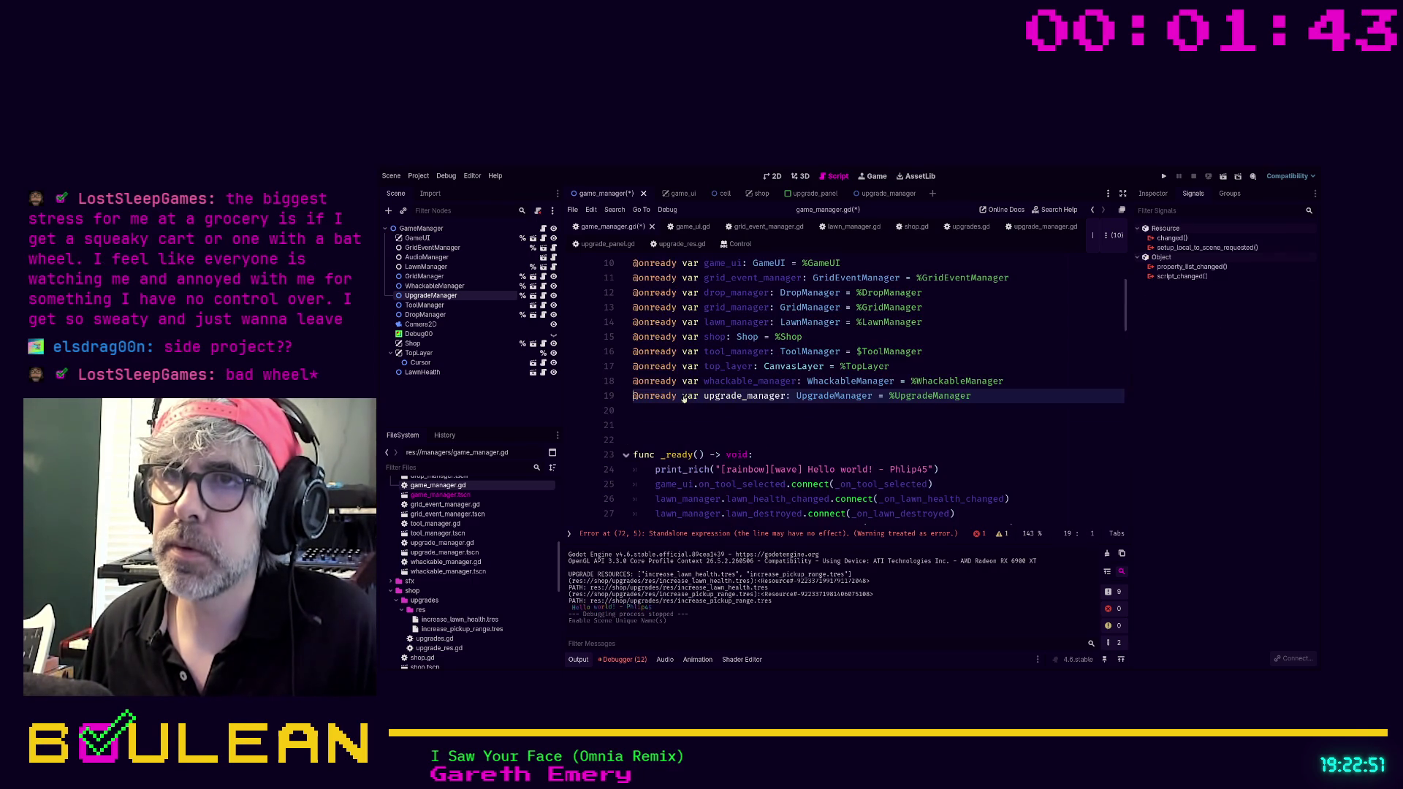
left_click(817, 396, "ctrl")
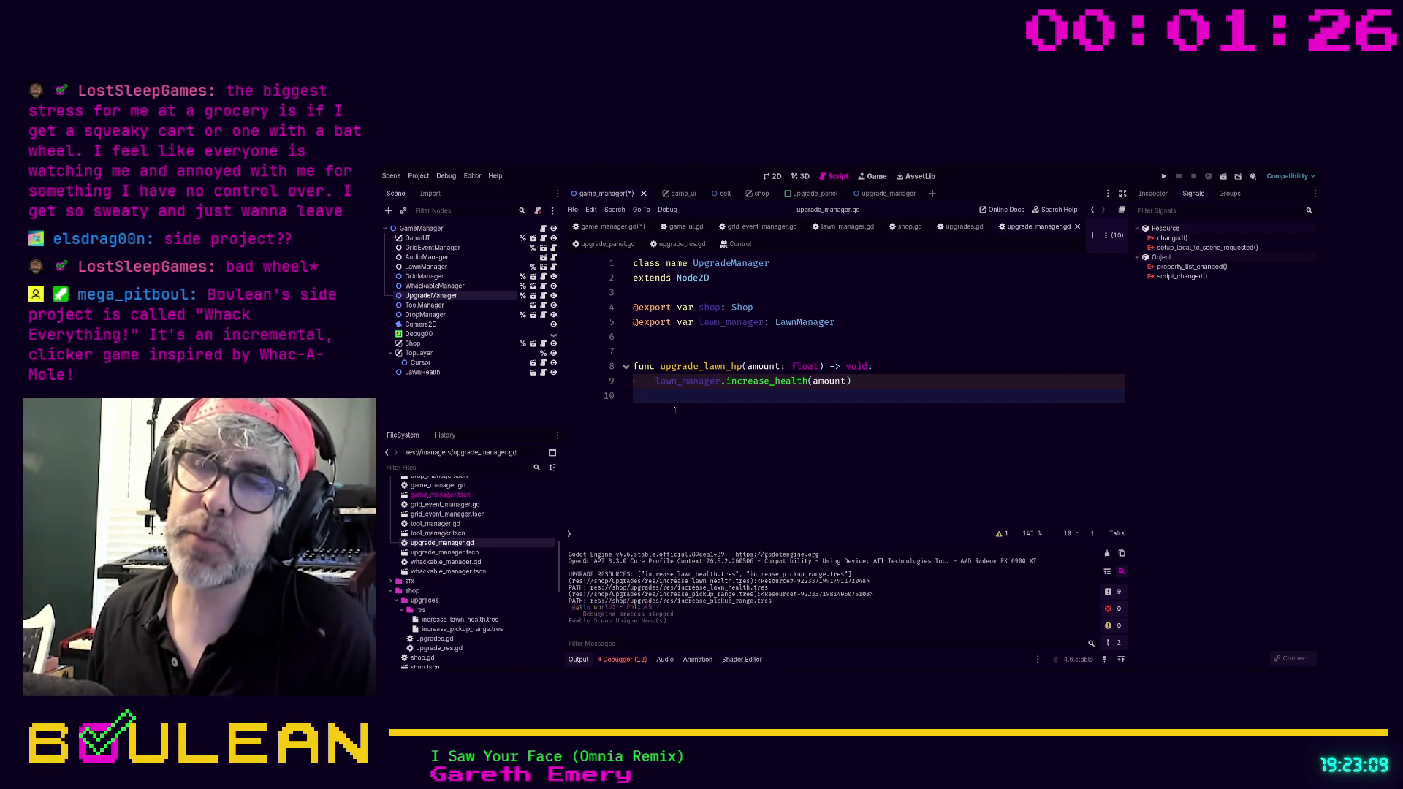
Add a new function activate_upgrade(upgrade_res: UpgradeRes) -> void with a pass body.
key("Return")
key("Return")
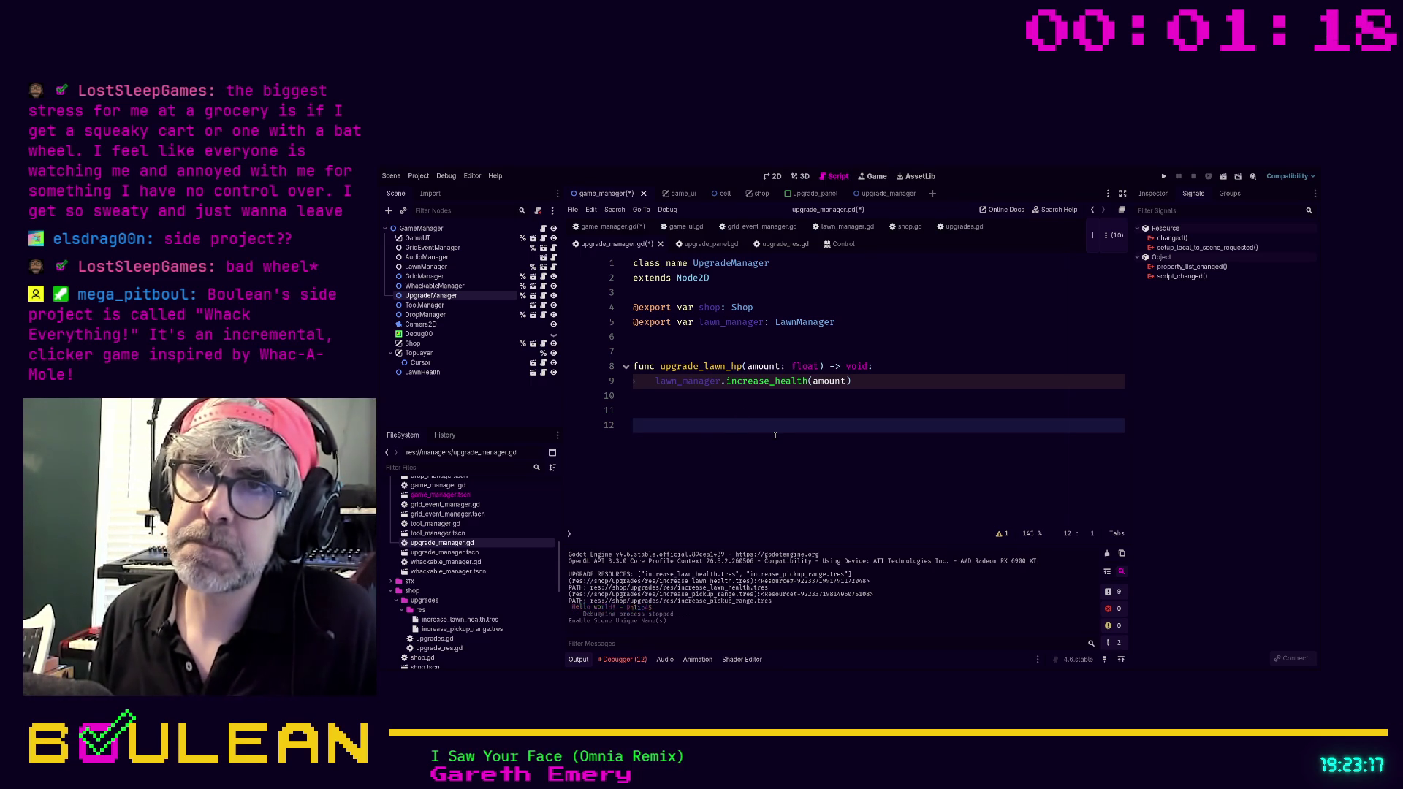
type("func ")
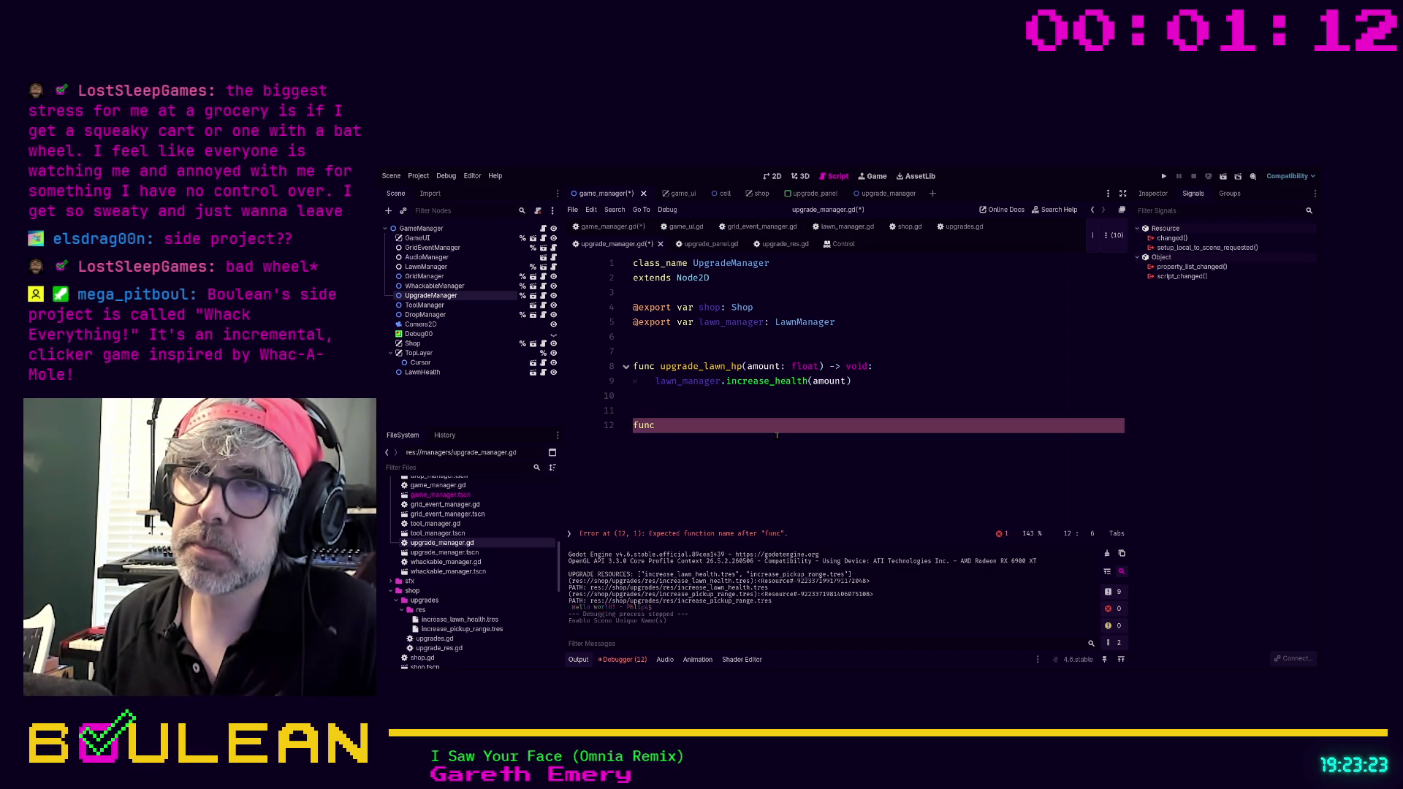
type("process_upgra")
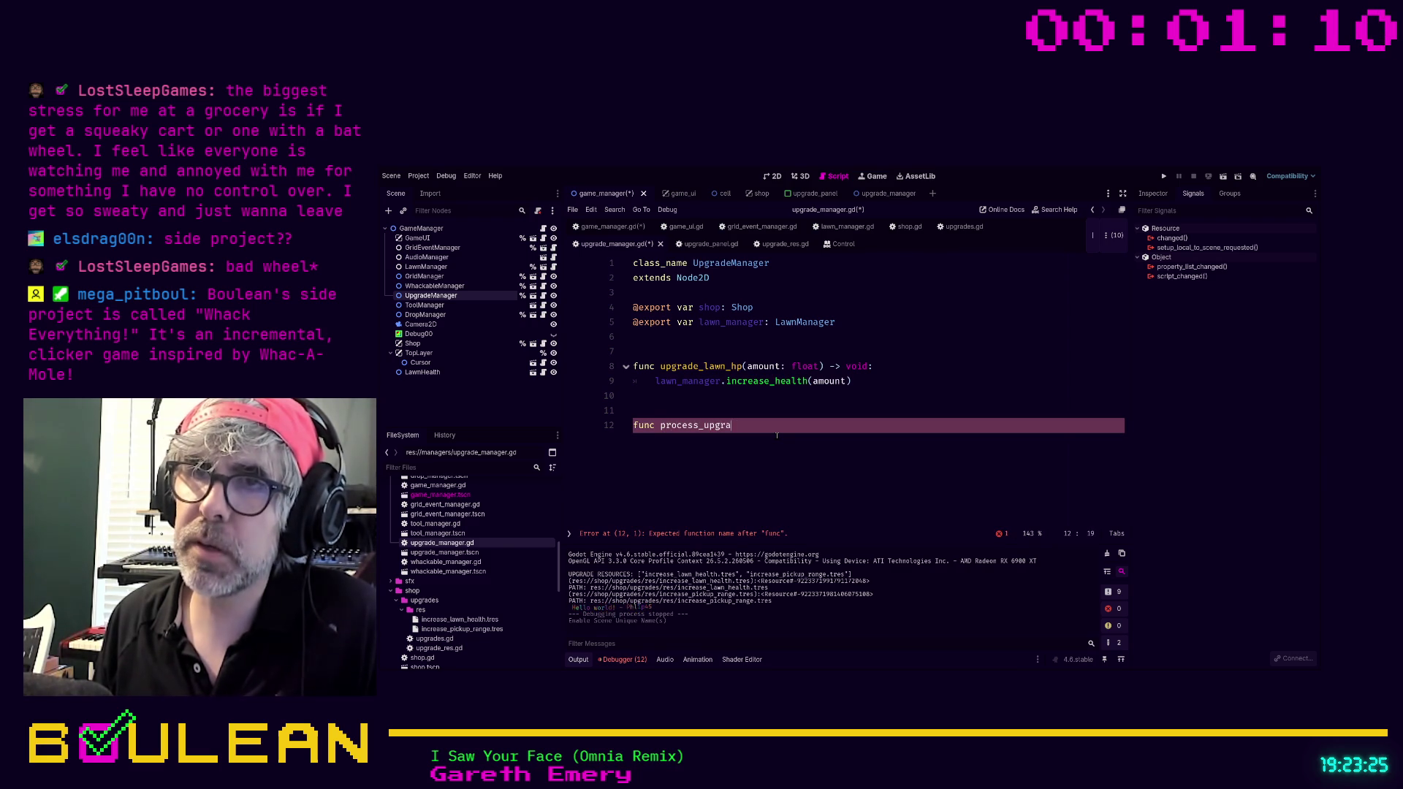
type("de")
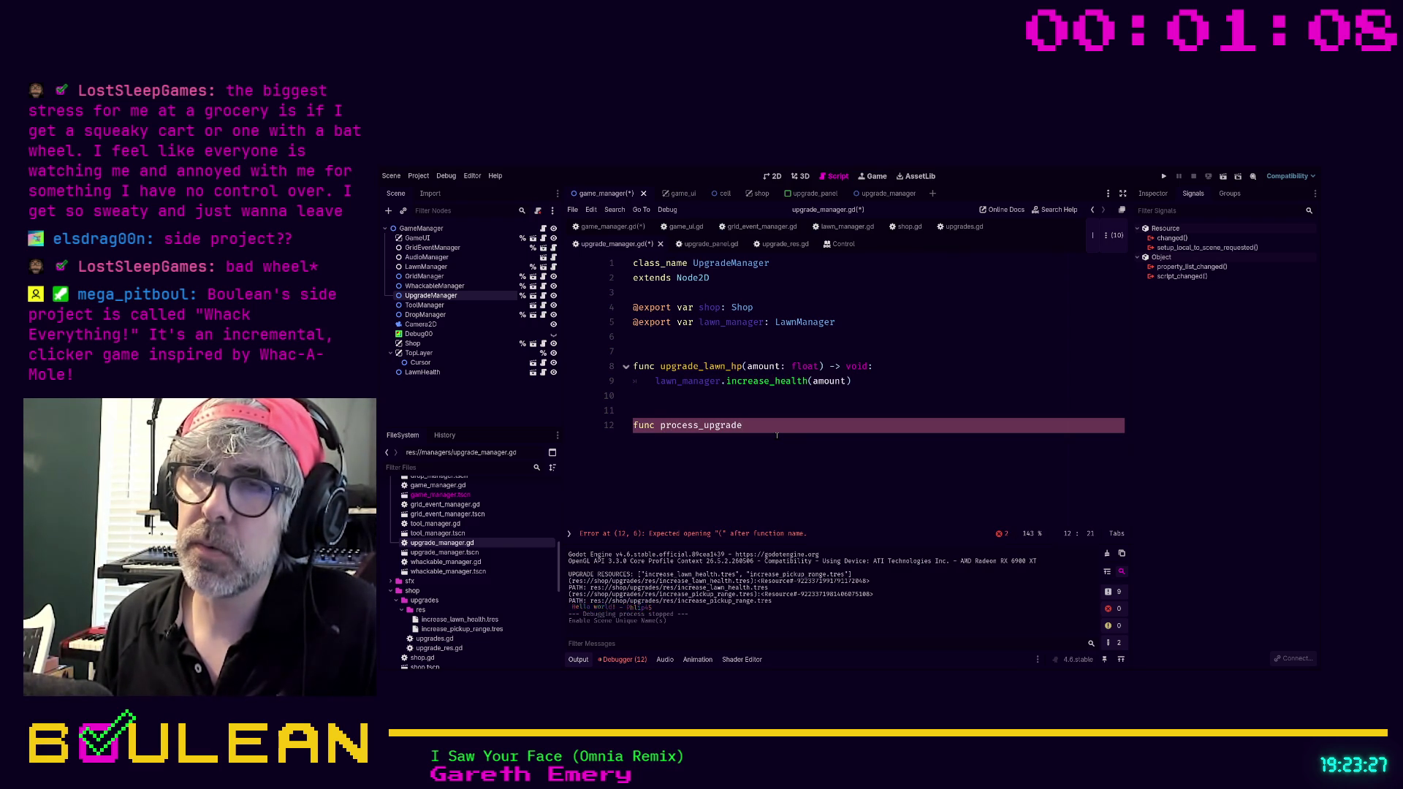
key("BackSpace")
key("BackSpace")
key("BackSpace")
type("activate_upgrade(")
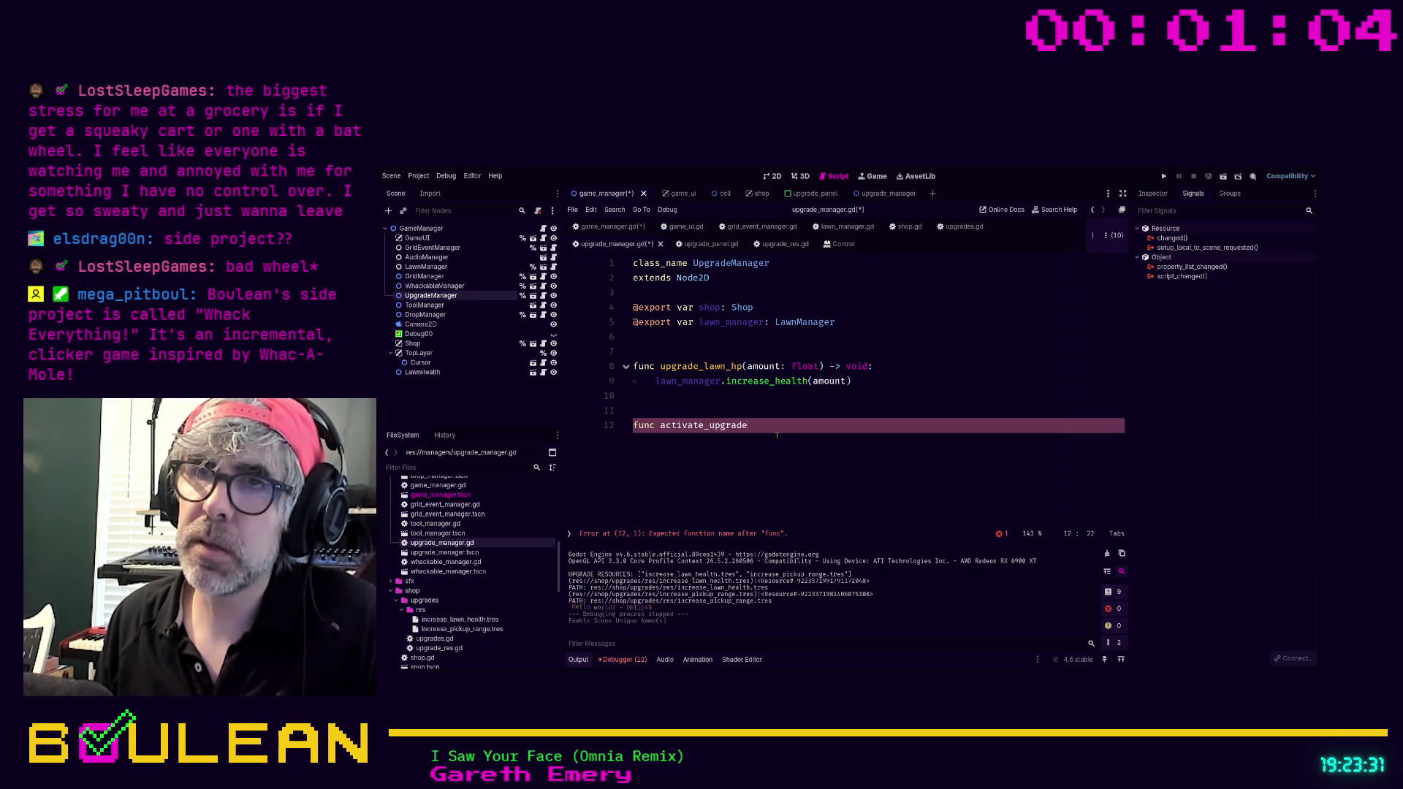
type("upgrade_res")
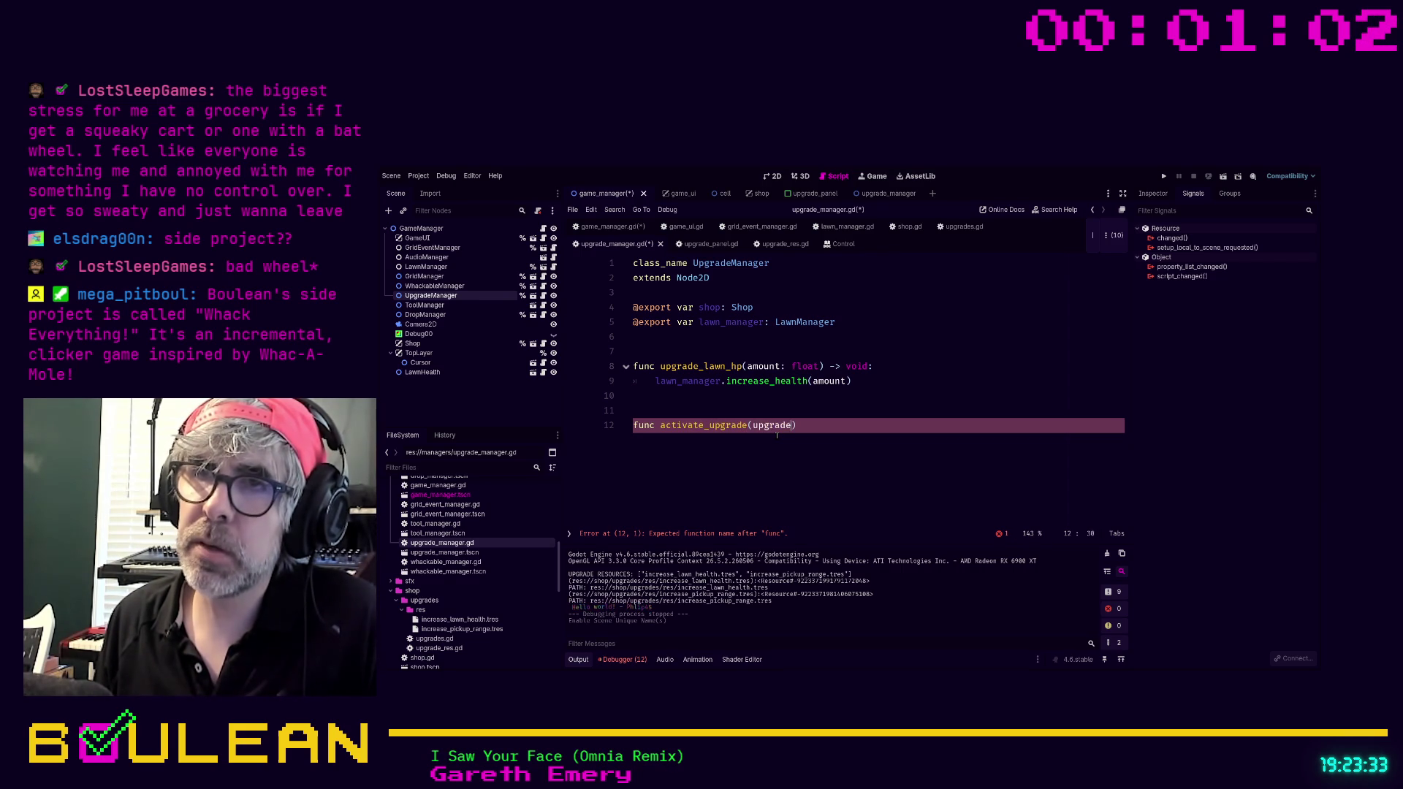
type(": Up")
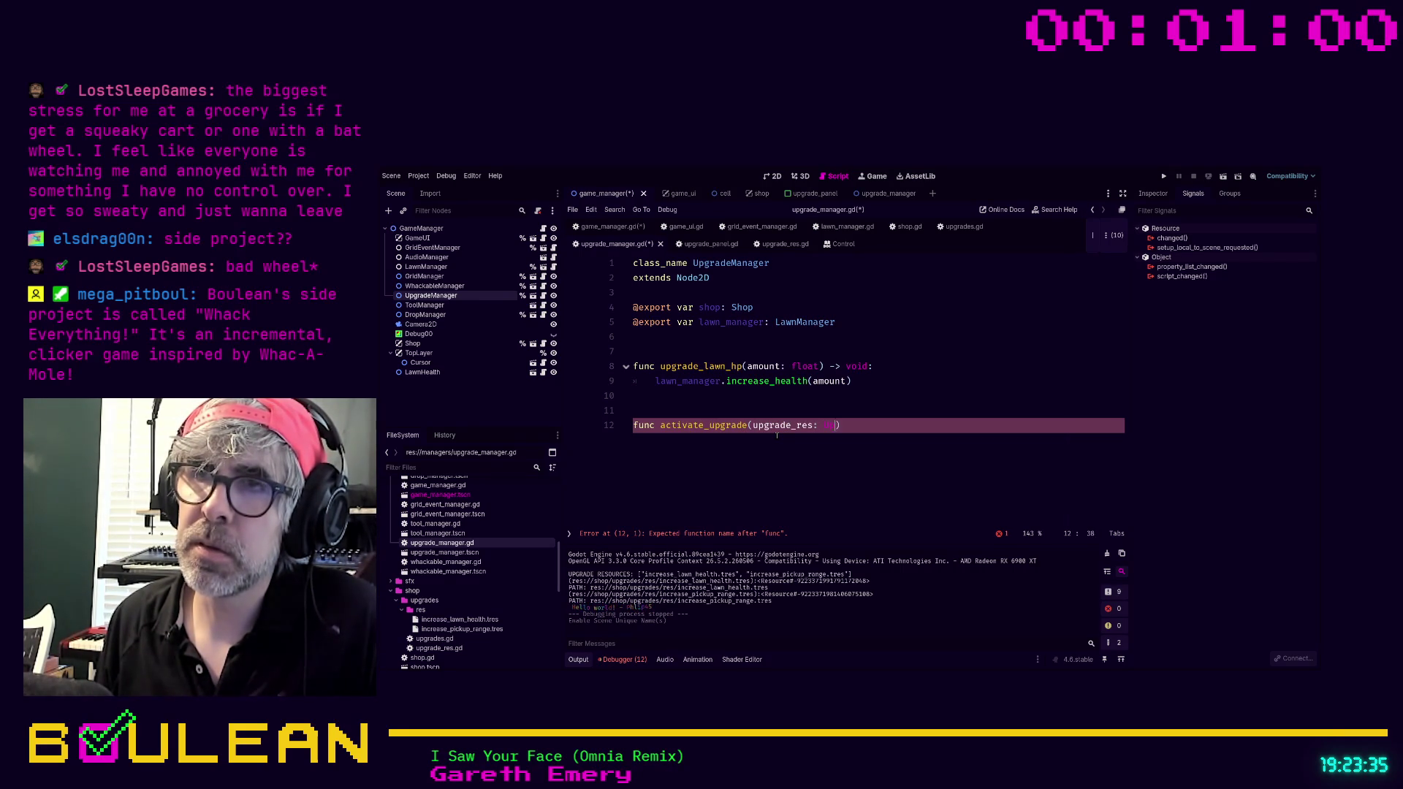
type("grade")
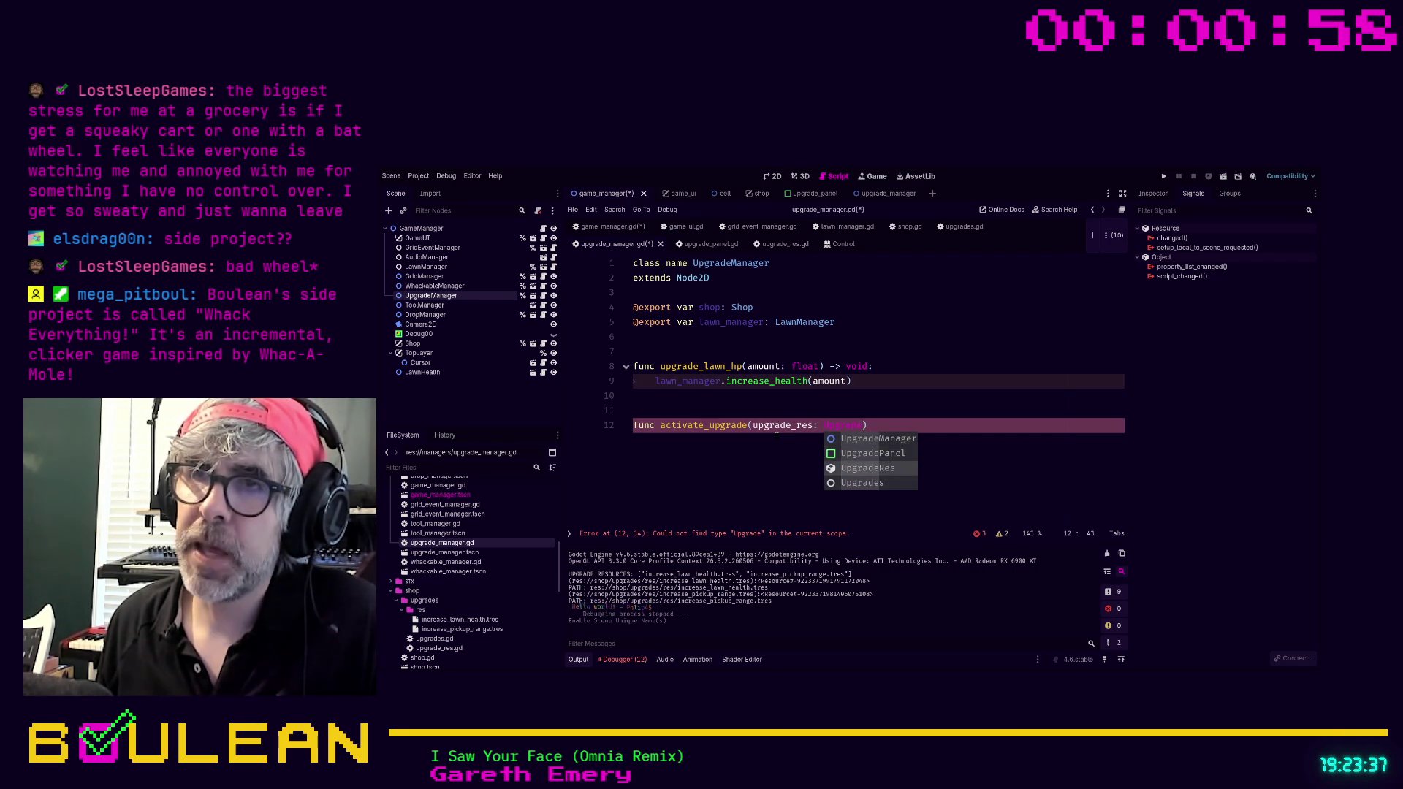
key("Return")
type(") ->")
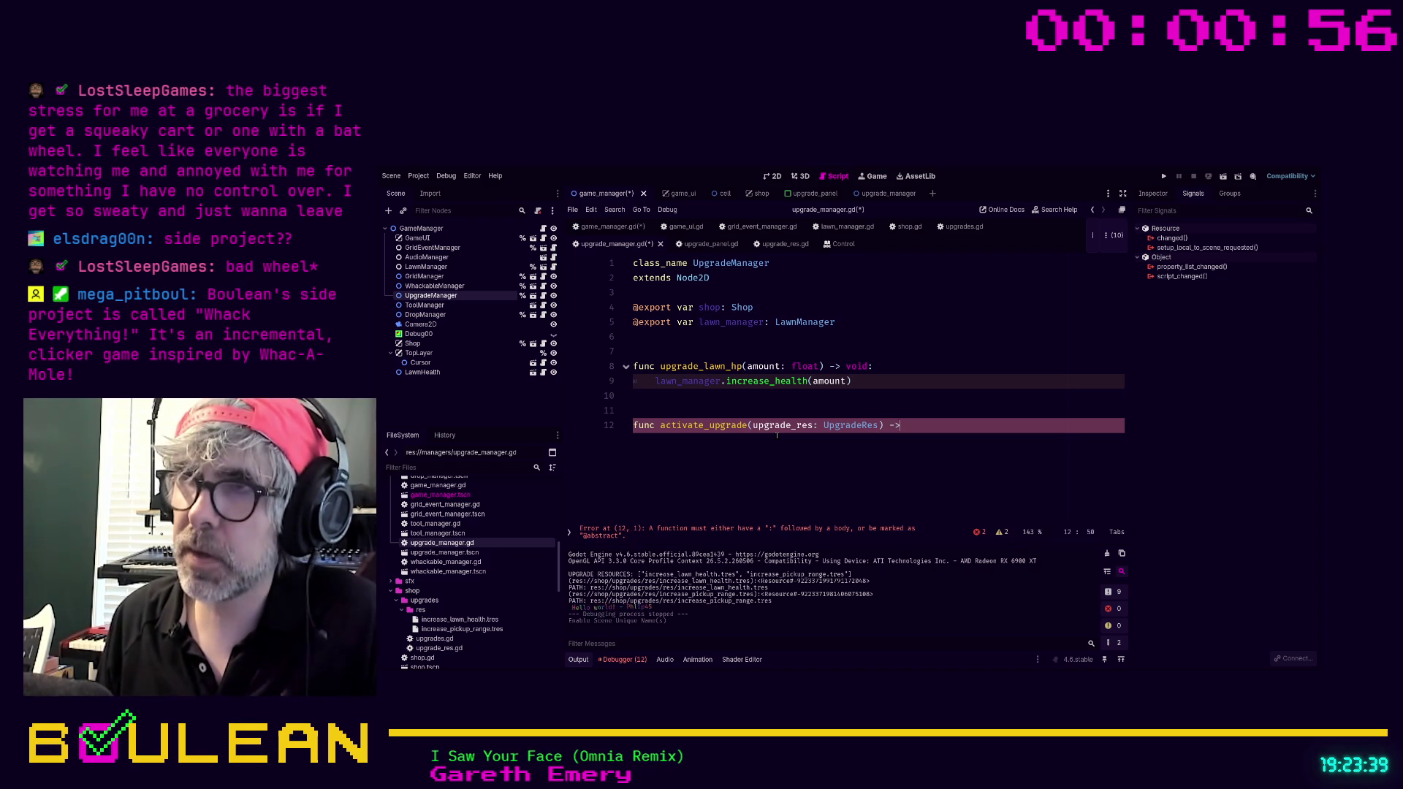
type(" void:")
key("Return")
type("pa")
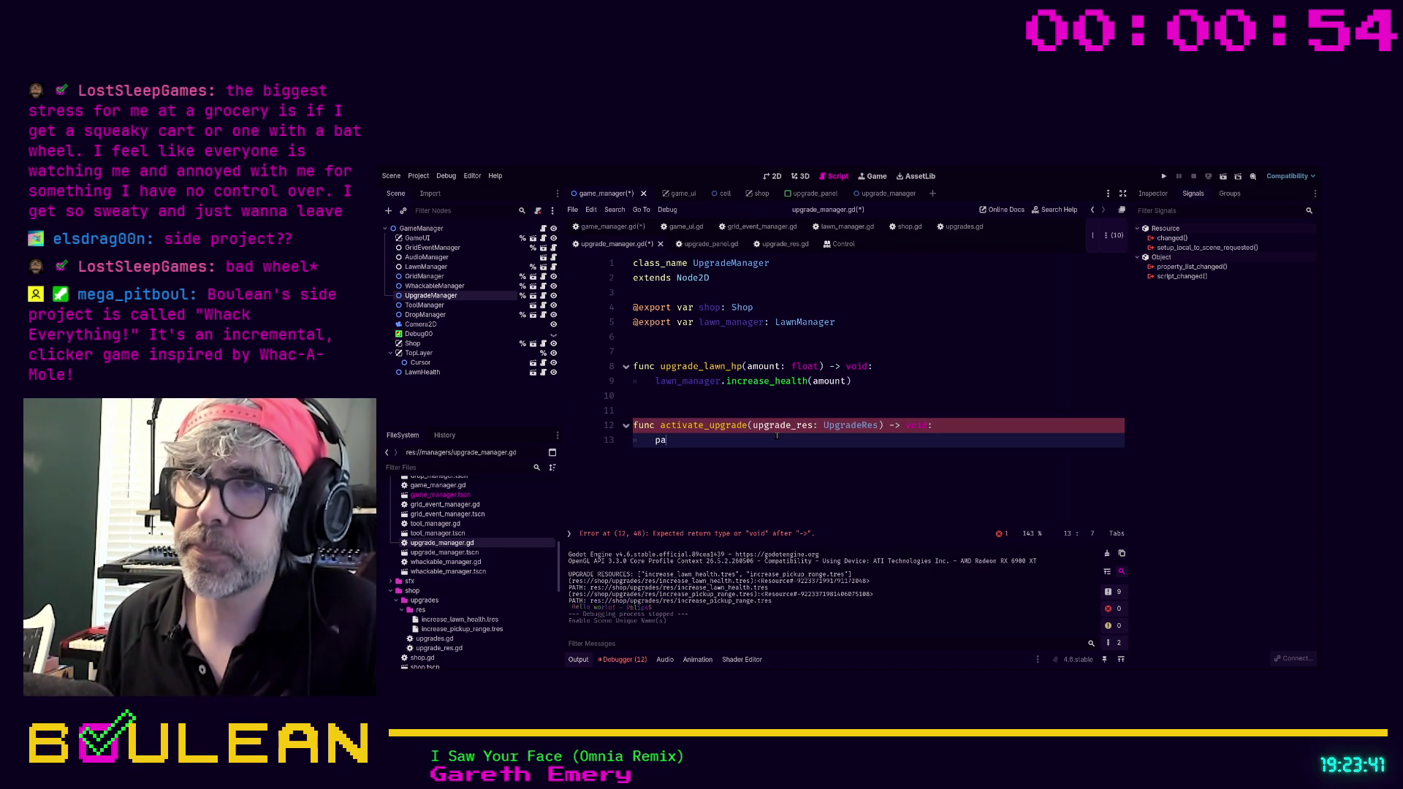
type("ss")
key("Return")
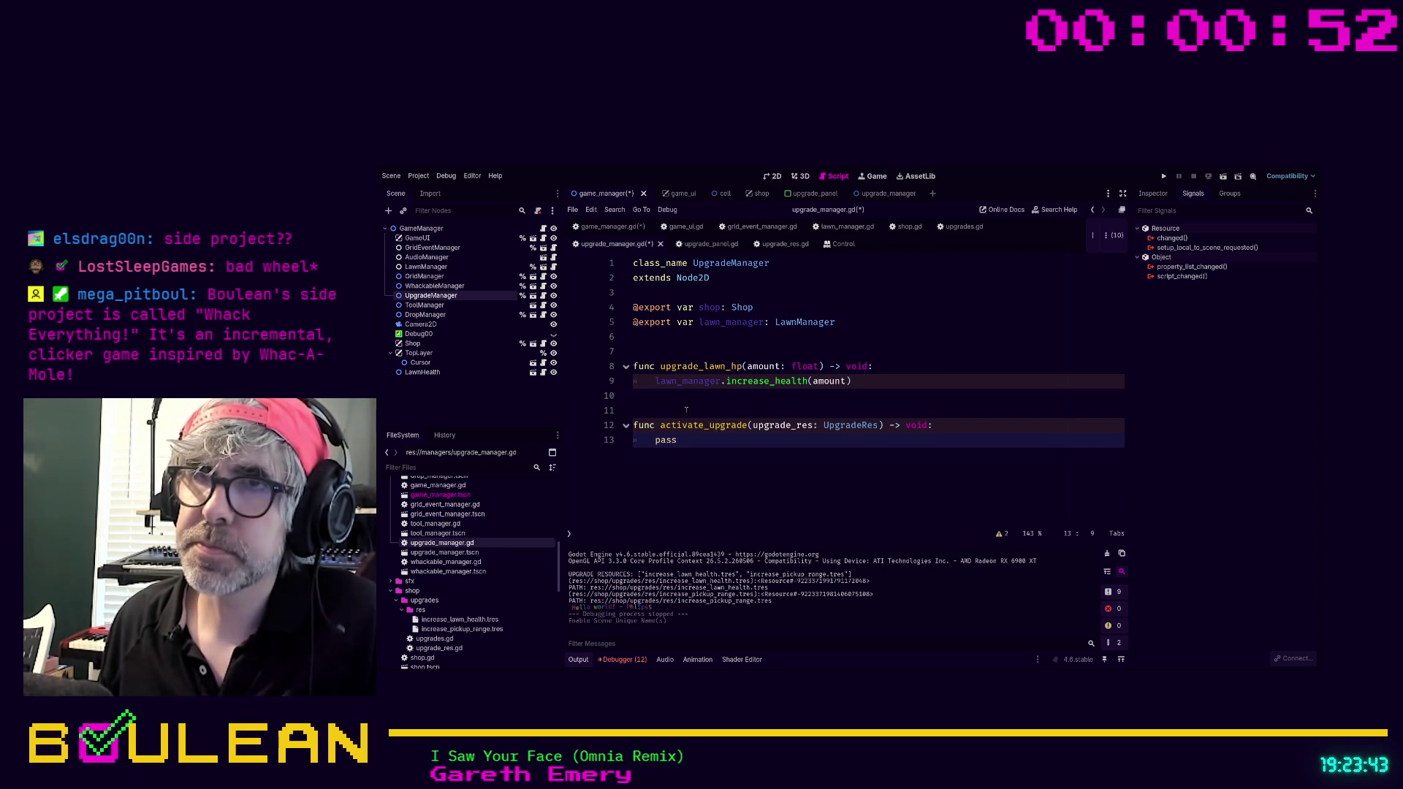
Cut the upgrade_lawn_hp function and paste it below activate_upgrade.
left_click(689, 412)
left_click(636, 395)
left_click_drag(635, 395, 617, 370)
key("ctrl+c")
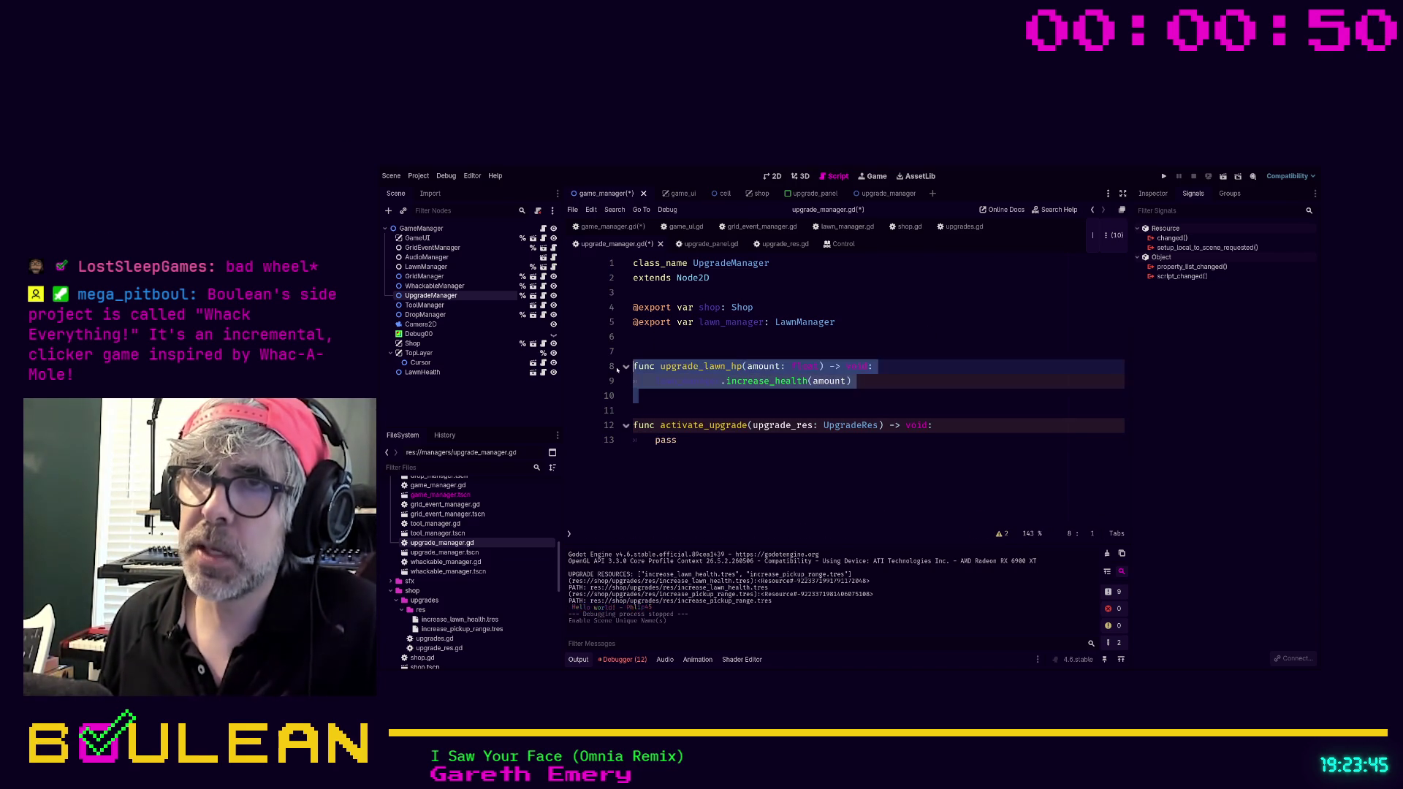
key("Delete")
key("Delete")
key("Down")
key("Down")
key("End")
key("Return")
key("Return")
key("Return")
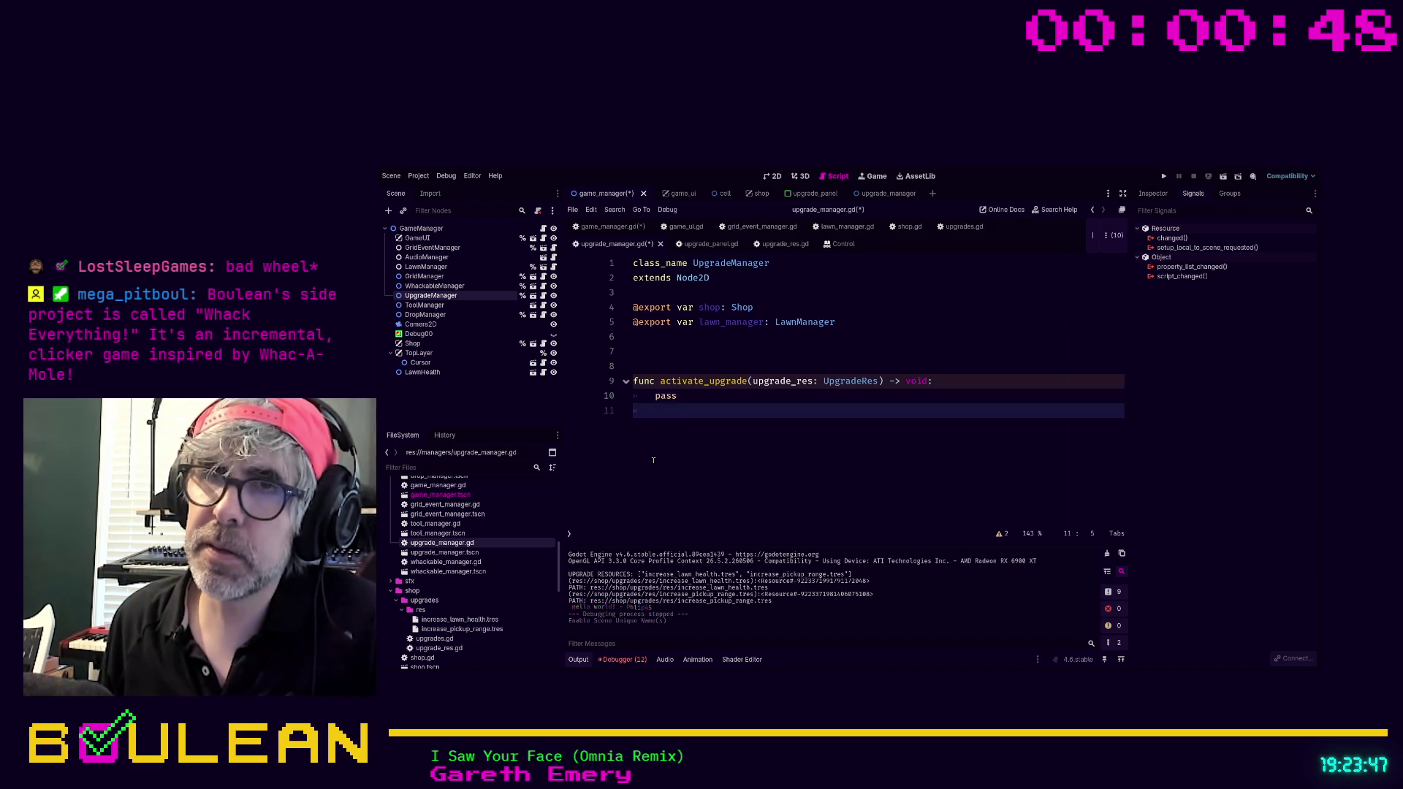
key("BackSpace")
key("Return")
key("Return")
key("Return")
key("ctrl+v")
key("Up")
key("Up")
key("Up")
Rename the helper to _upgrade_lawn_hp and erase activate_upgrade's pass placeholder.
key("Right")
key("Right")
key("Right")
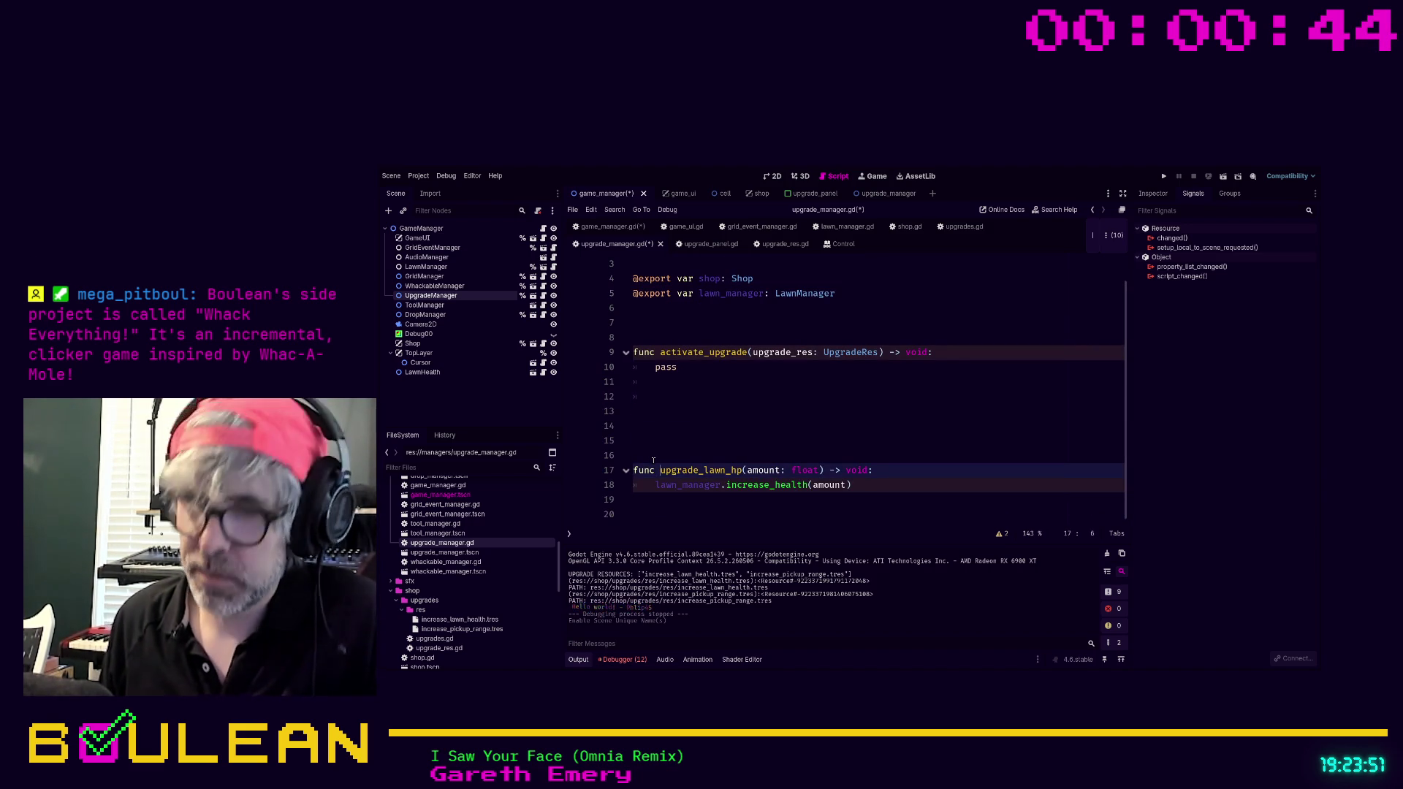
type("_")
key("Escape")
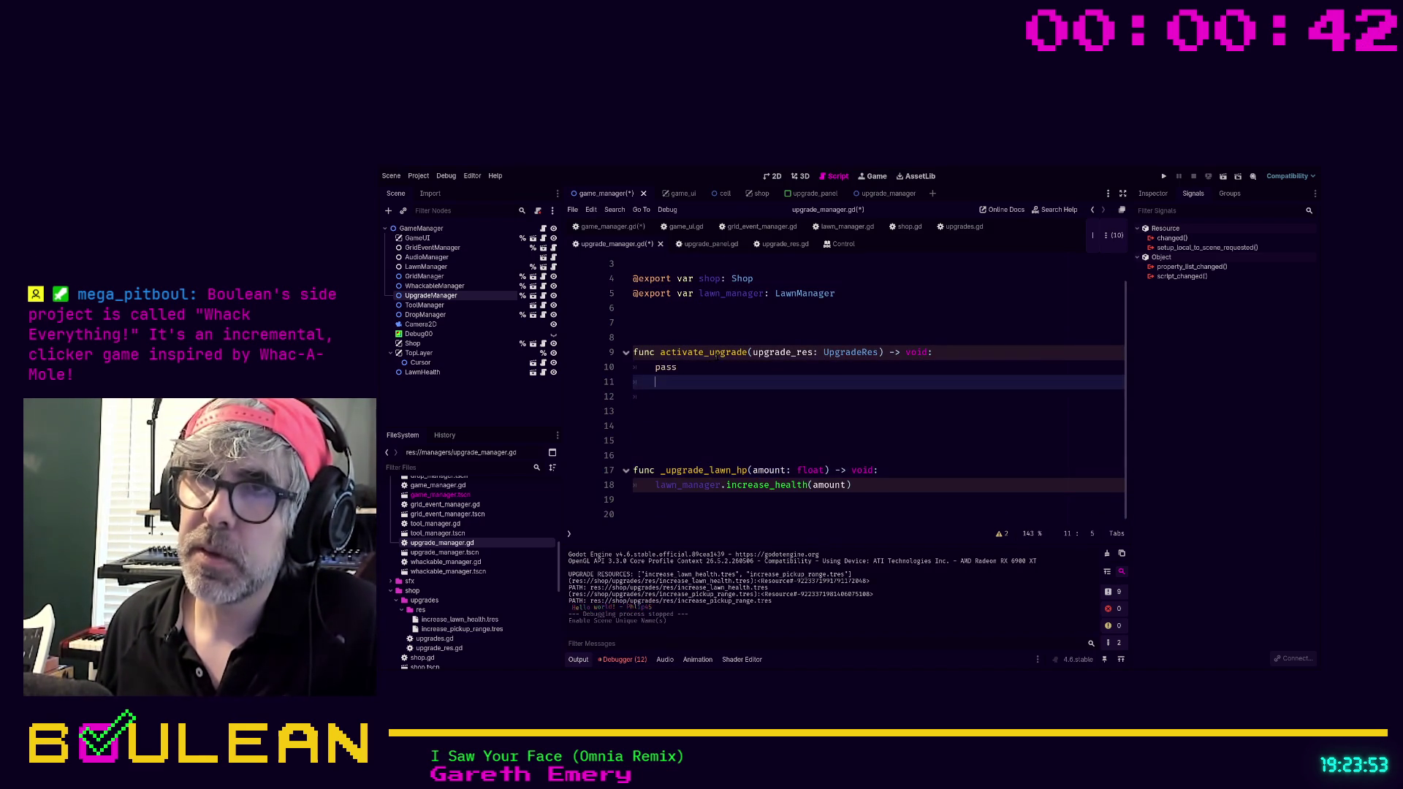
left_click(694, 368)
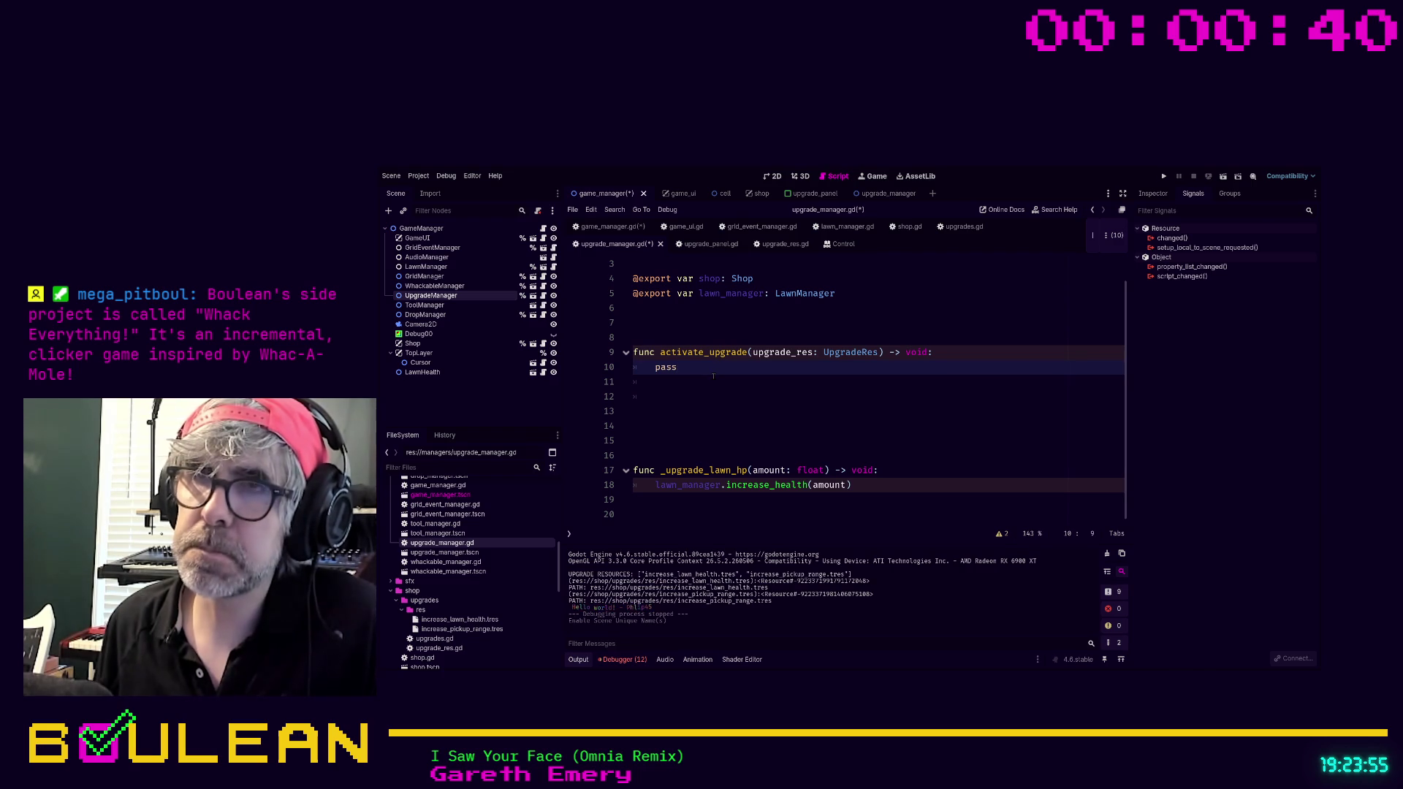
key("BackSpace")
key("BackSpace")
key("BackSpace")
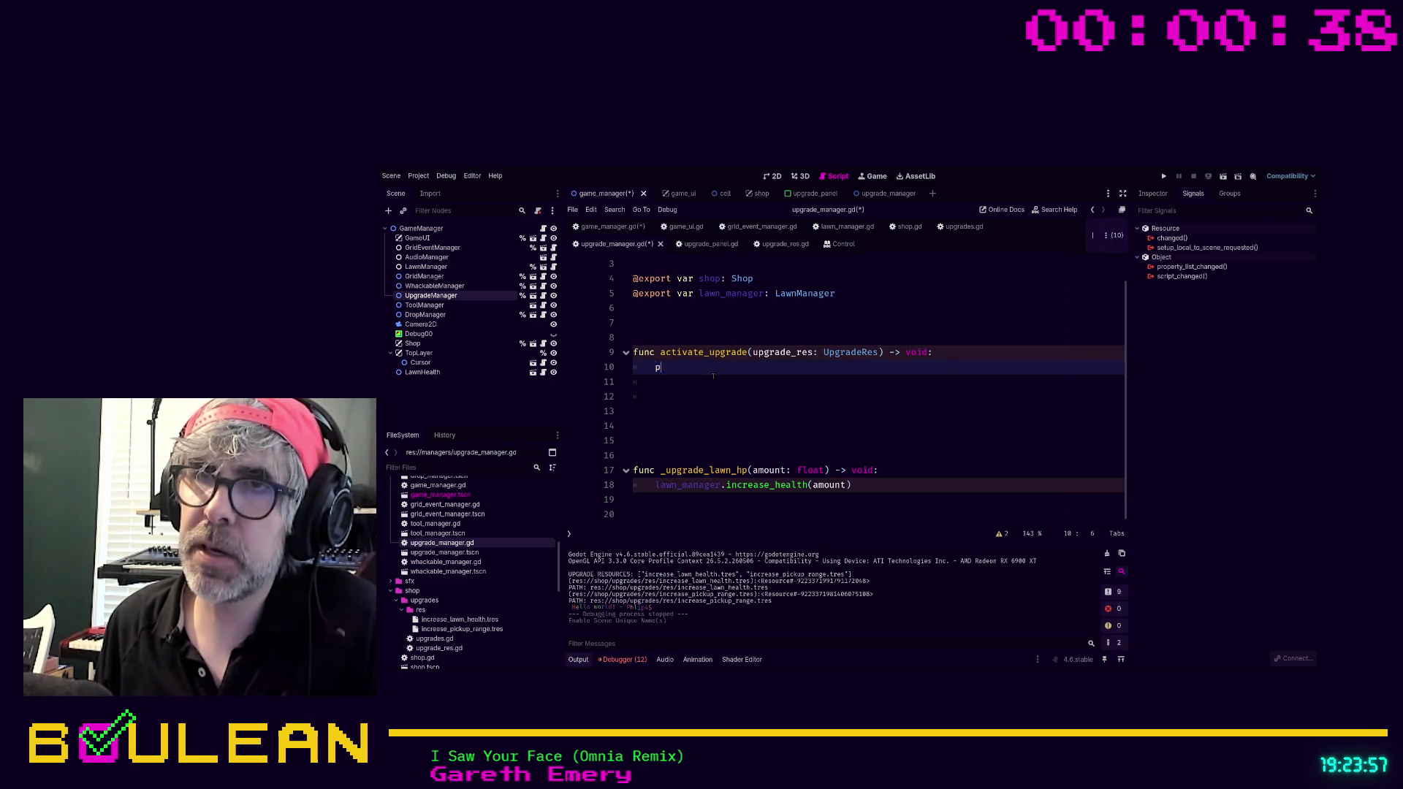
Write the condition: if upgrade_res.title == "increase_lawn_health".to_lower().
type("if upgrade_res.n")
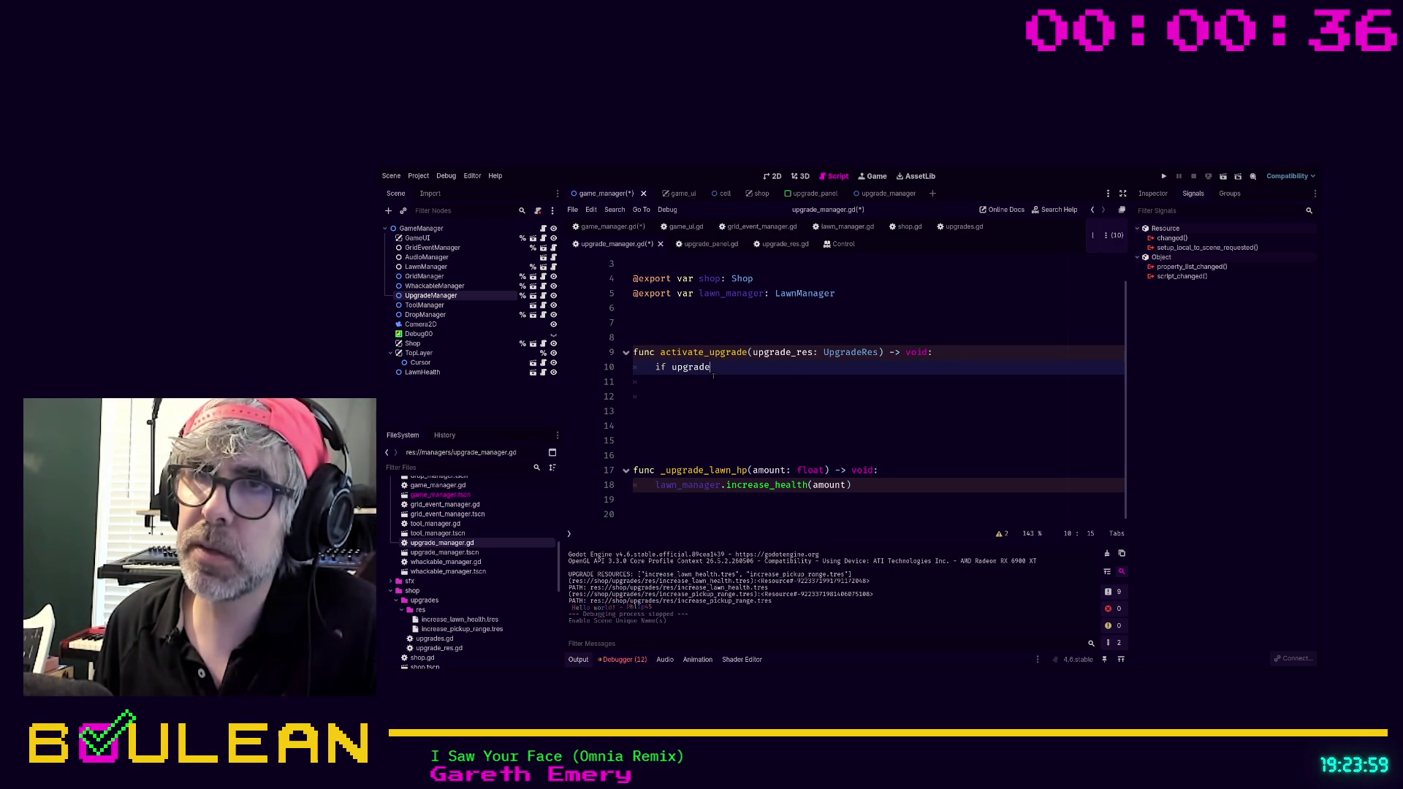
type("am")
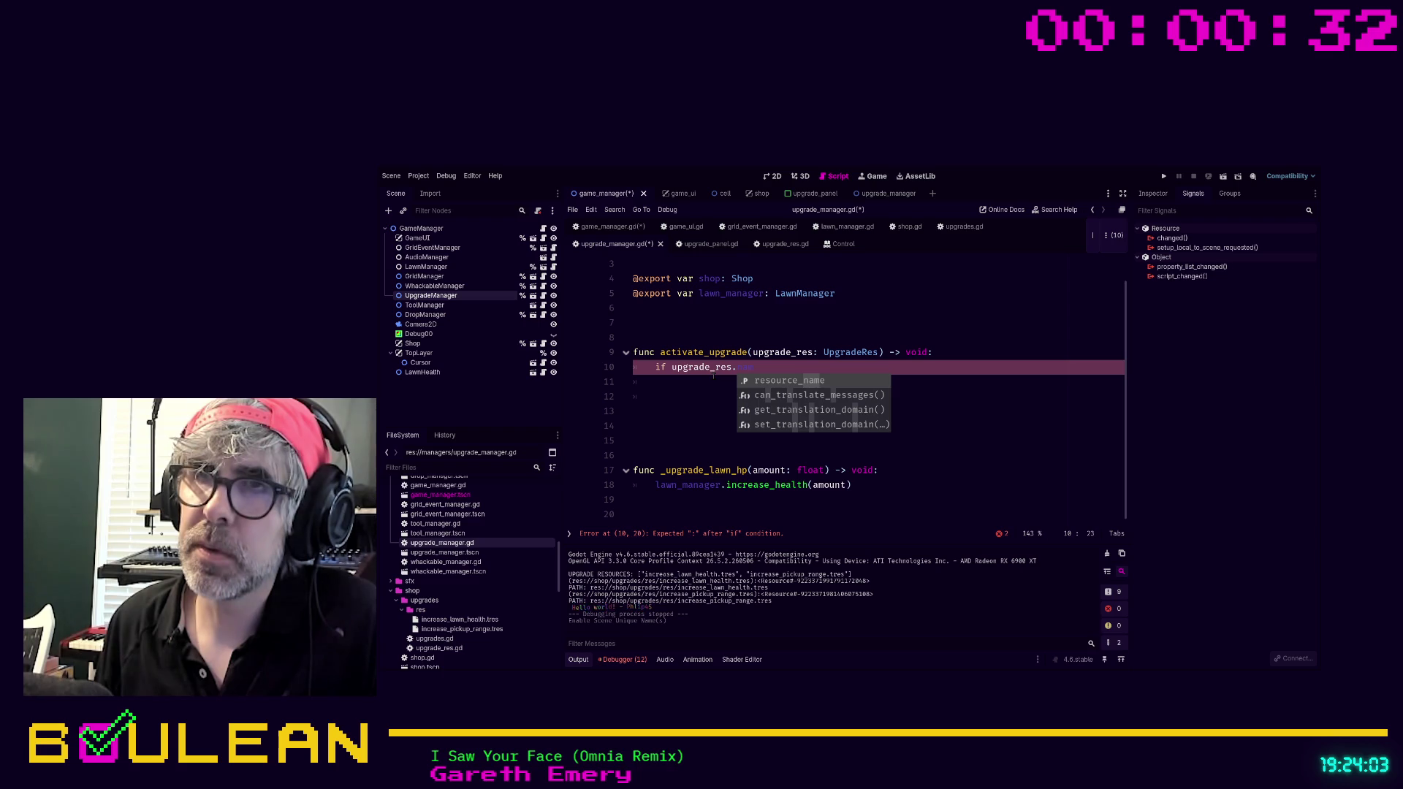
key("BackSpace")
key("BackSpace")
key("BackSpace")
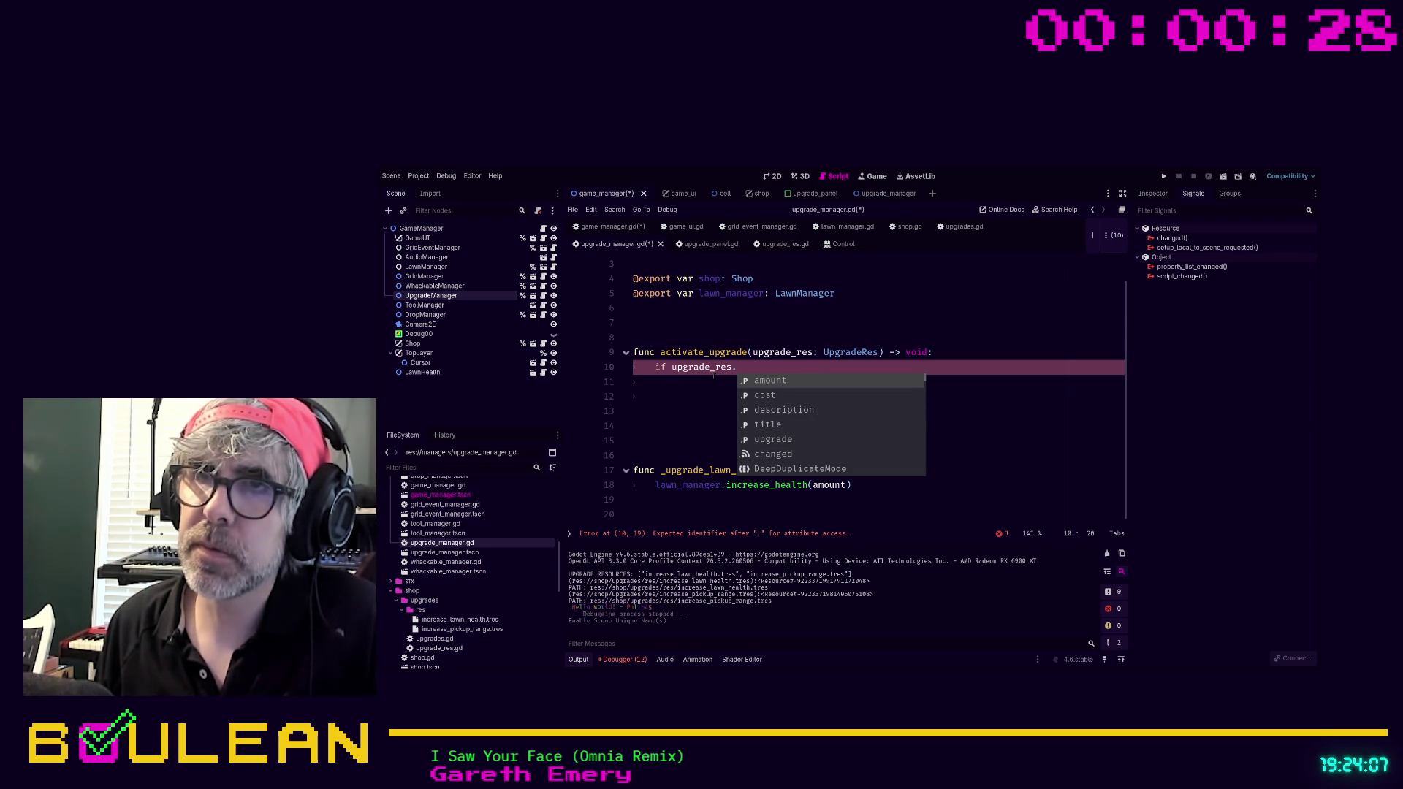
key("Down")
key("Down")
key("Down")
key("Return")
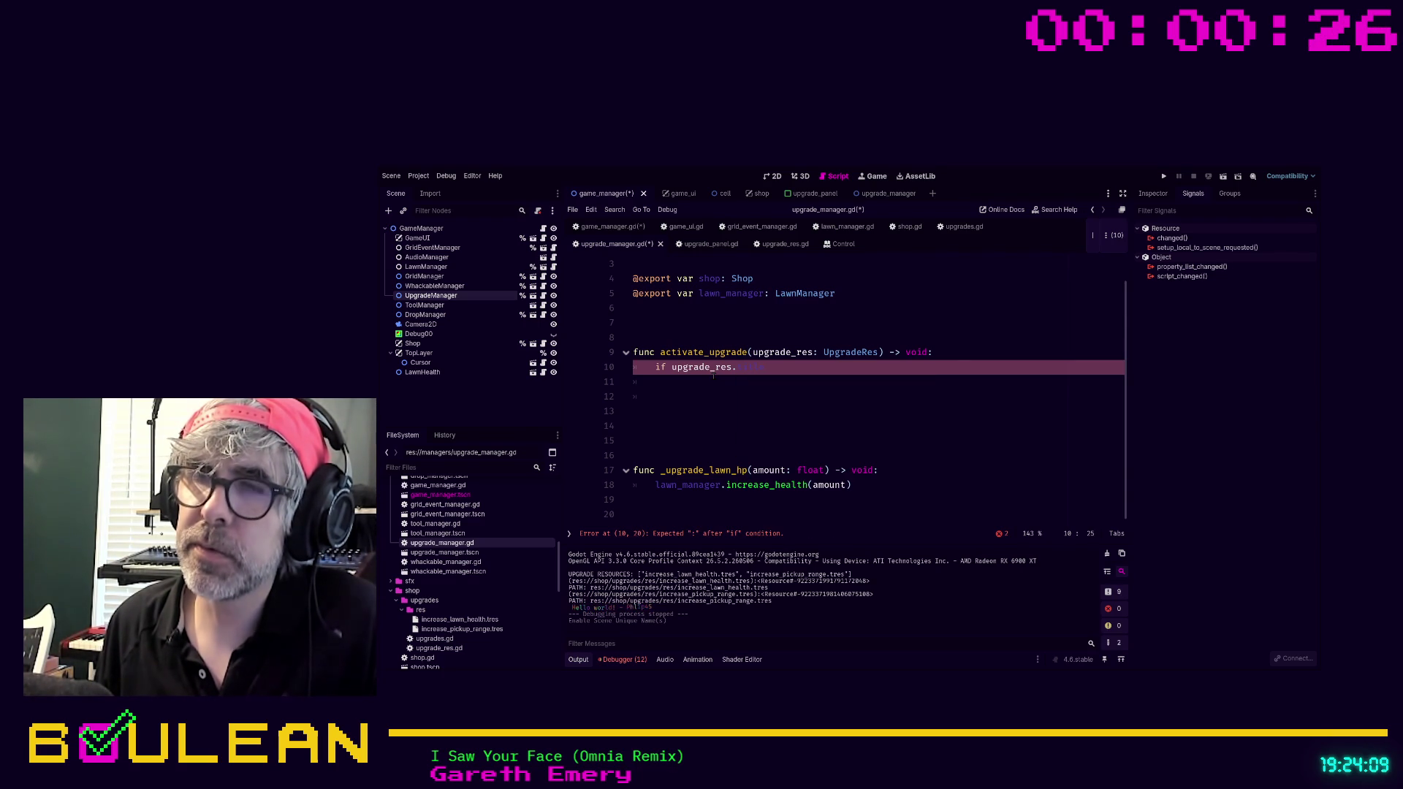
type(" == \"")
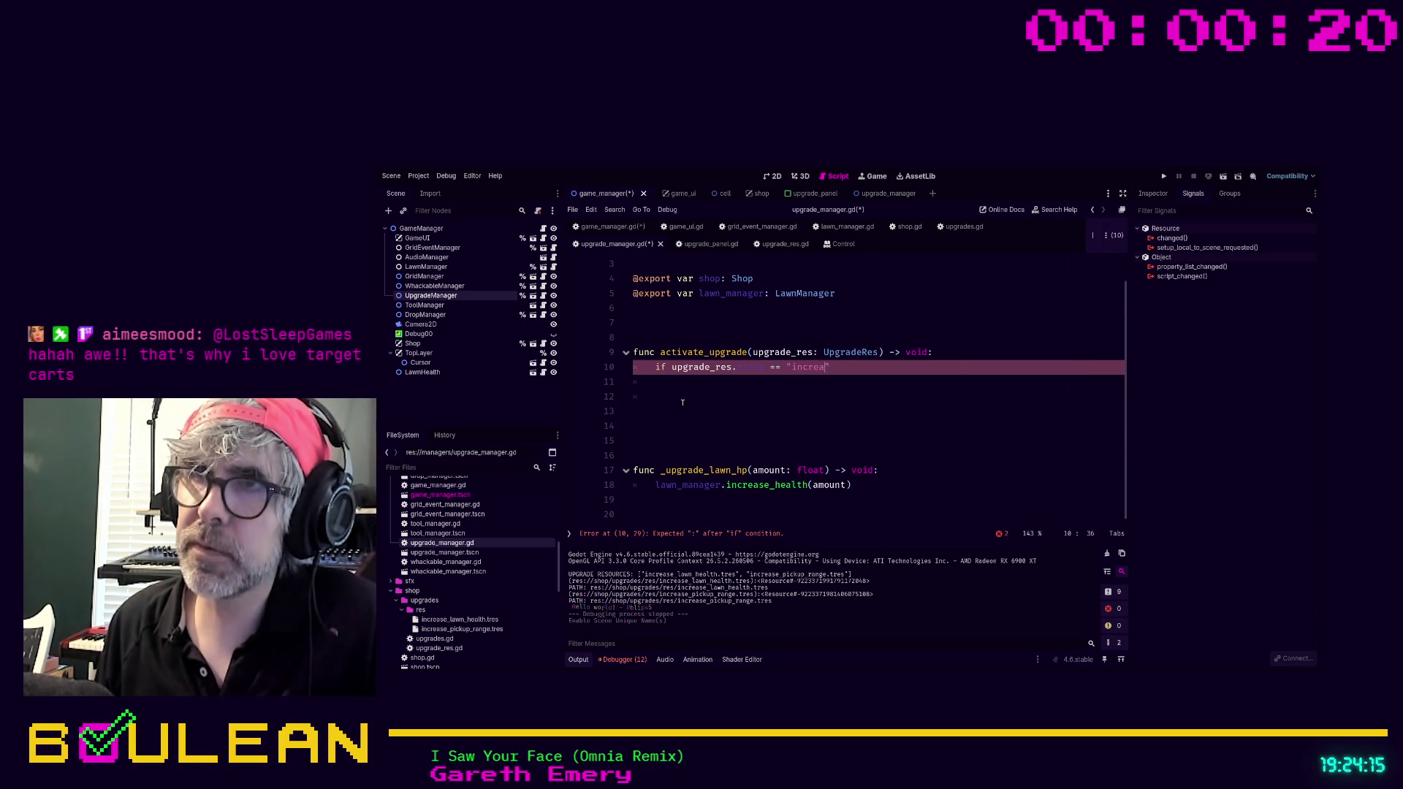
type("increase")
type("_la")
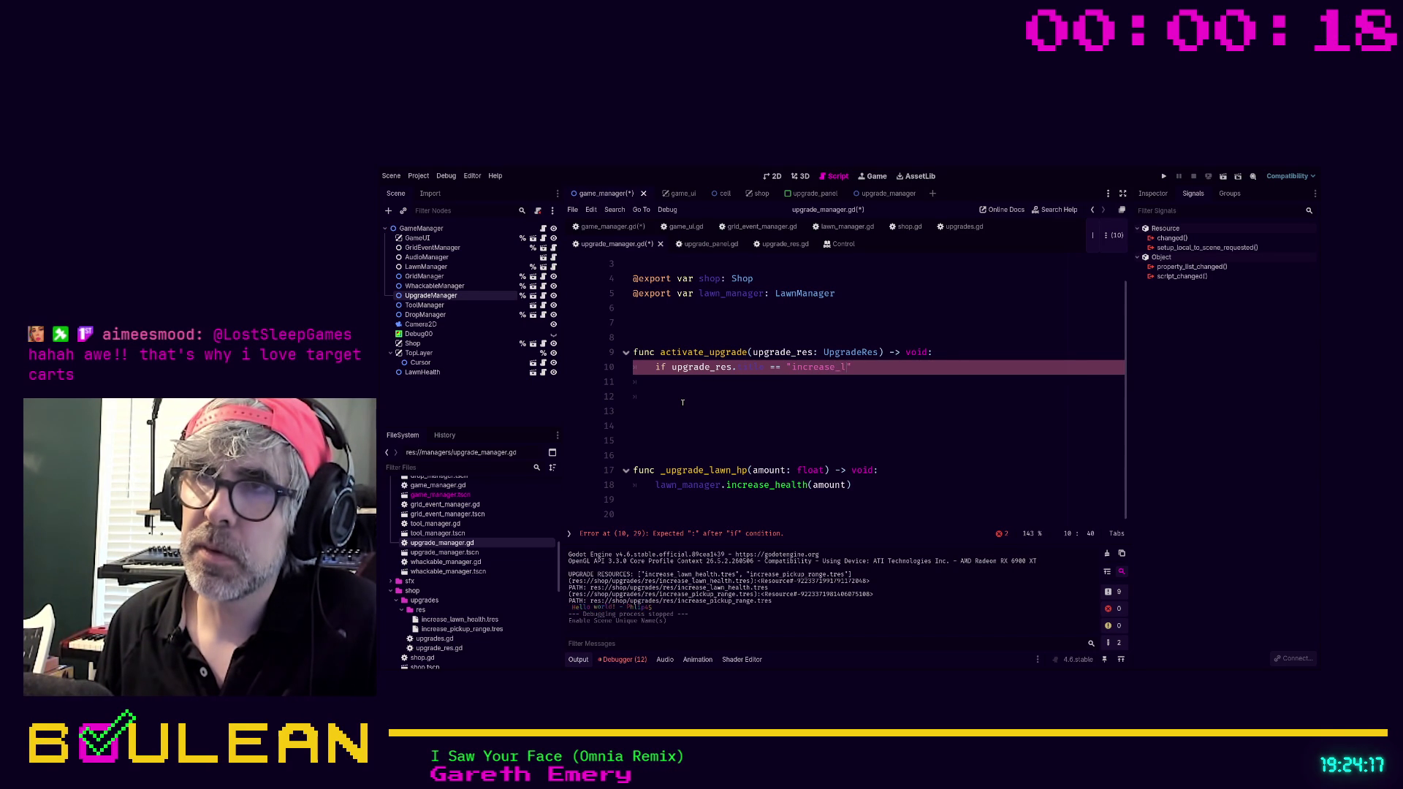
type("wn_")
key("BackSpace")
key("BackSpace")
key("BackSpace")
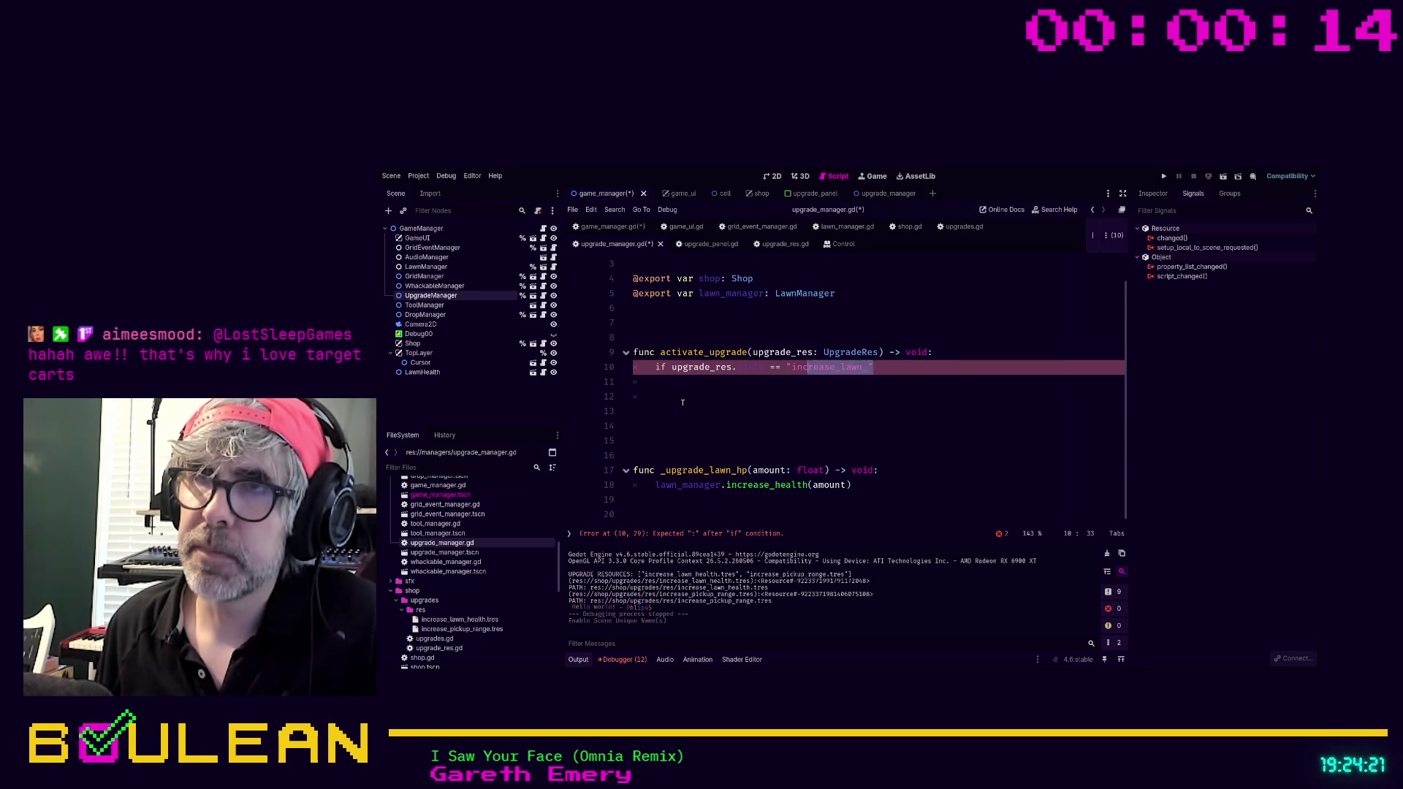
type("to_low")
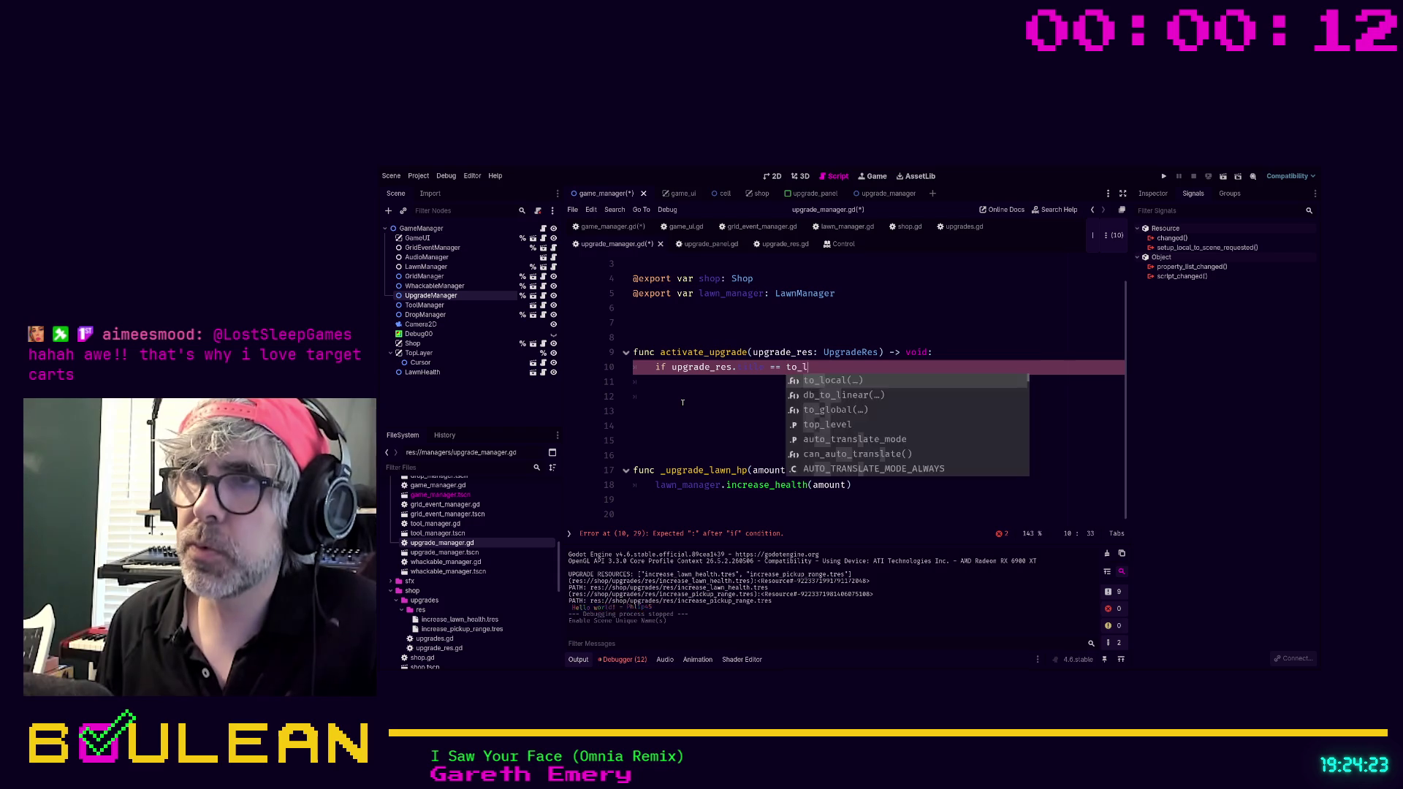
key("BackSpace")
key("BackSpace")
key("BackSpace")
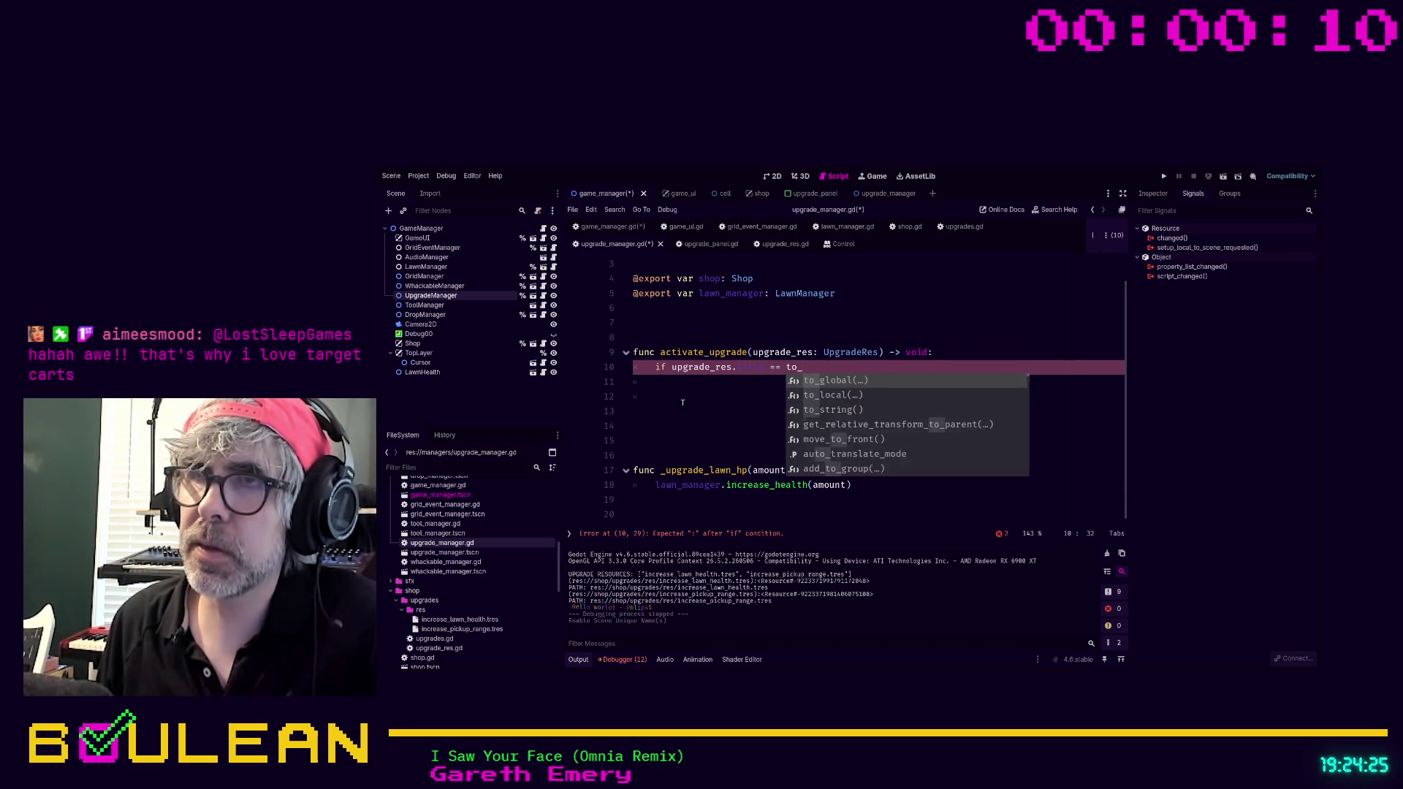
type("\"")
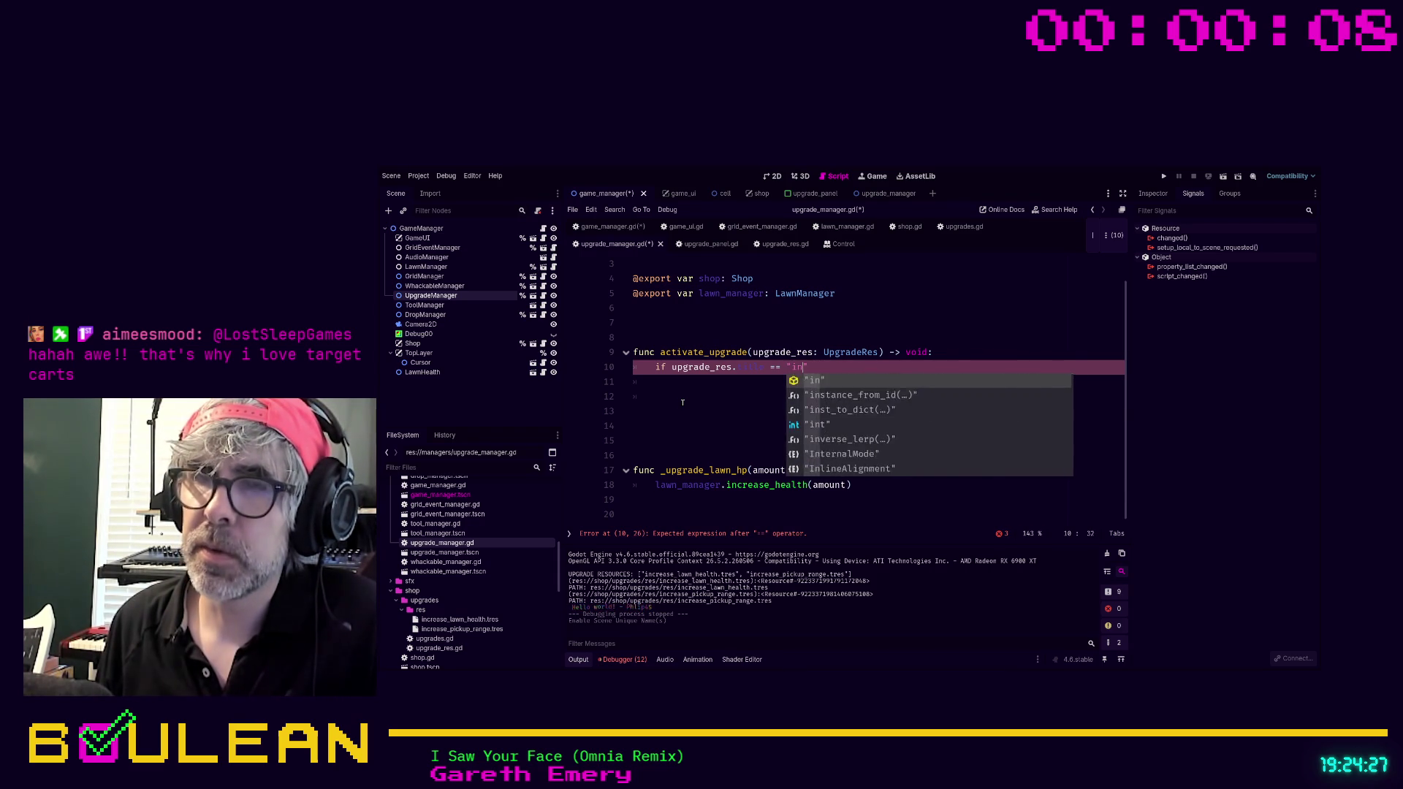
type("increase_lawn_health")
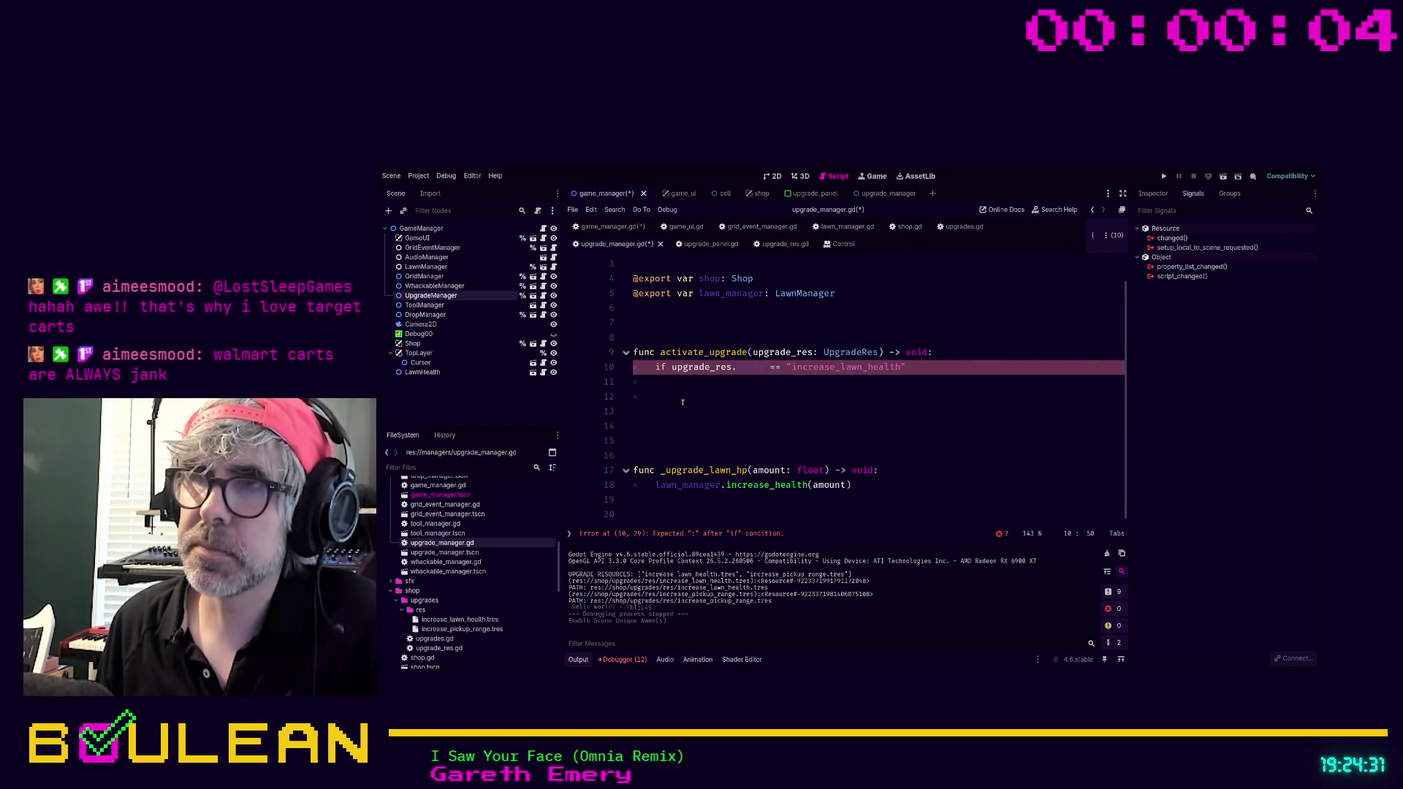
type("\".to_lower(")
key("Return")
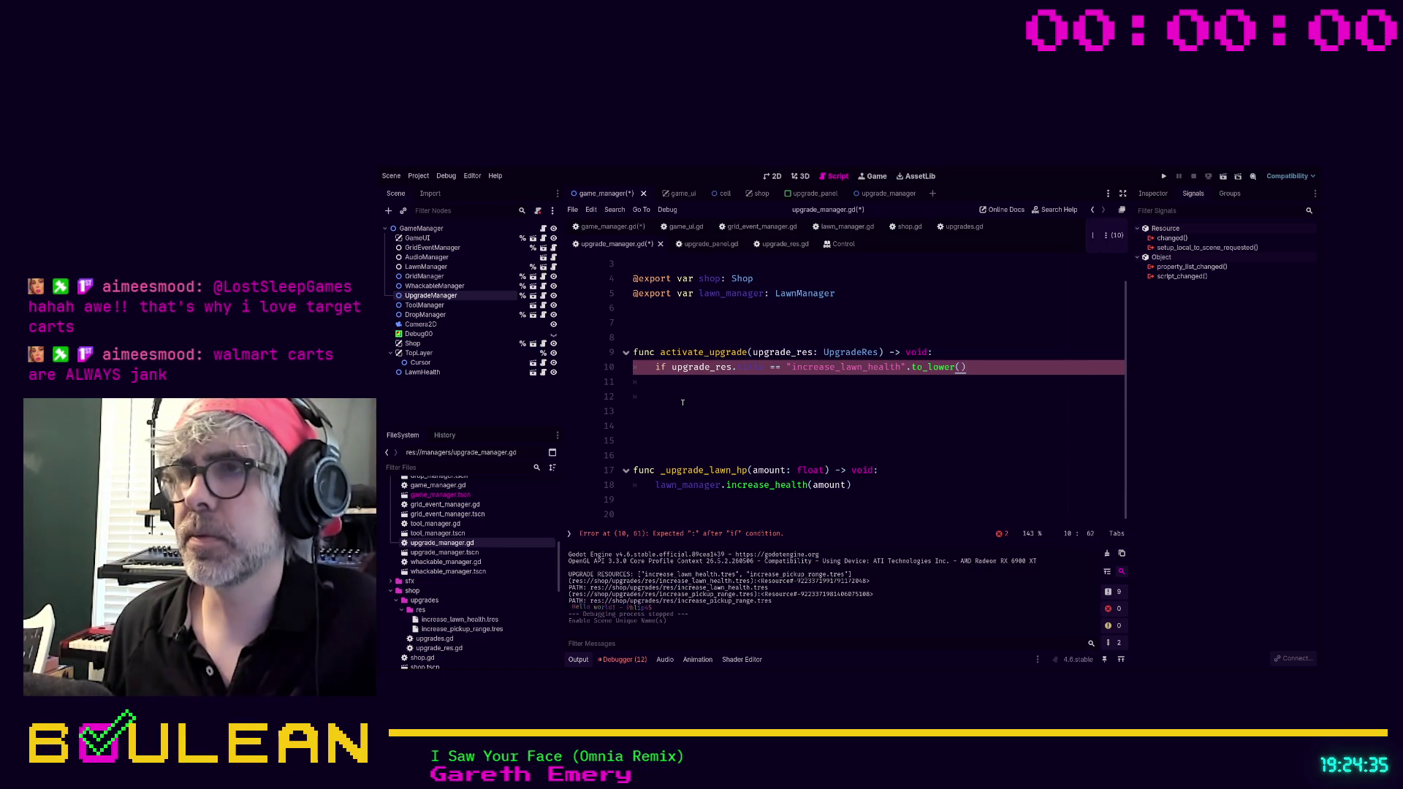
left_click(766, 391)
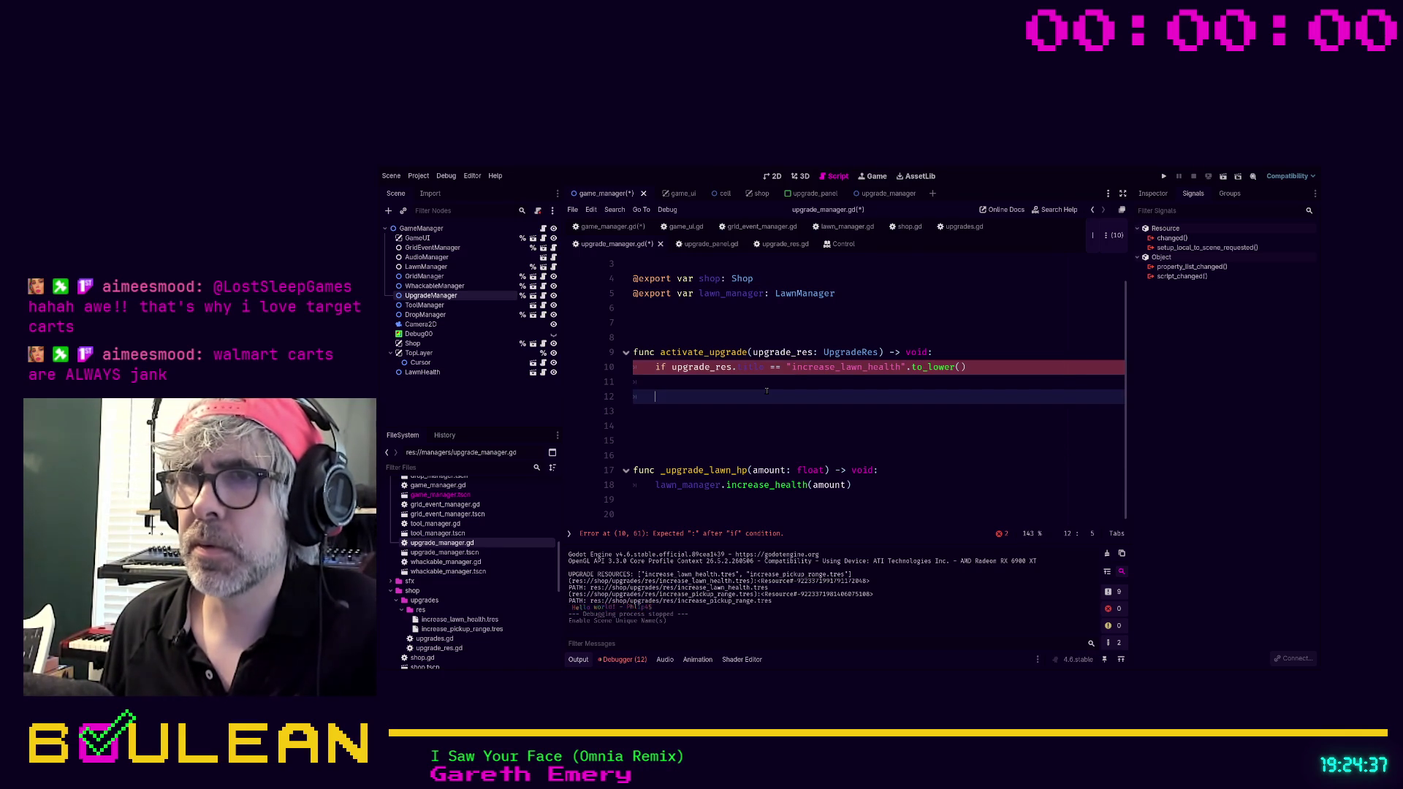
left_click(986, 366)
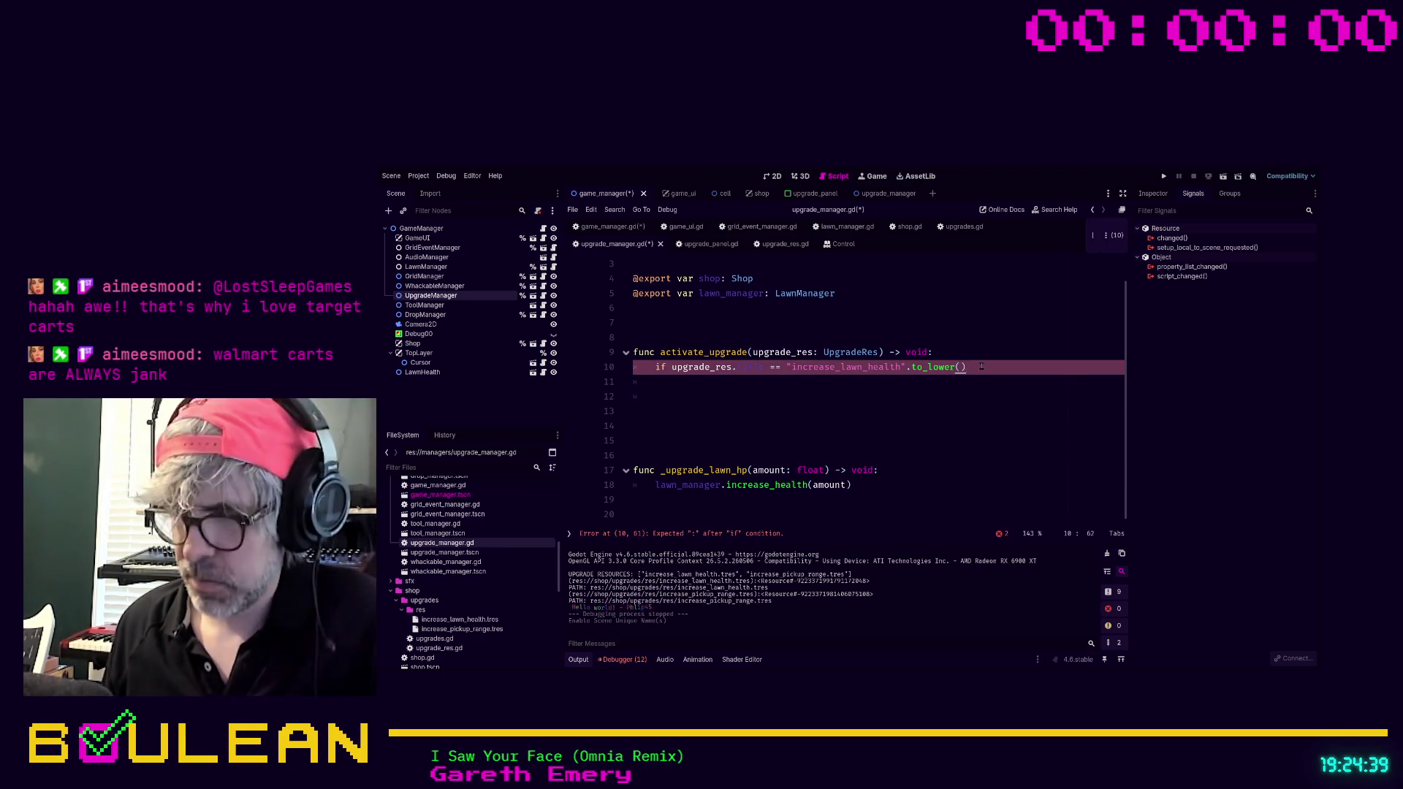
End the condition with a colon and call _upgrade_lawn_hp(upgrade_res.amount) in its body.
type(":")
key("Return")
type("print")
key("BackSpace")
key("BackSpace")
key("BackSpace")
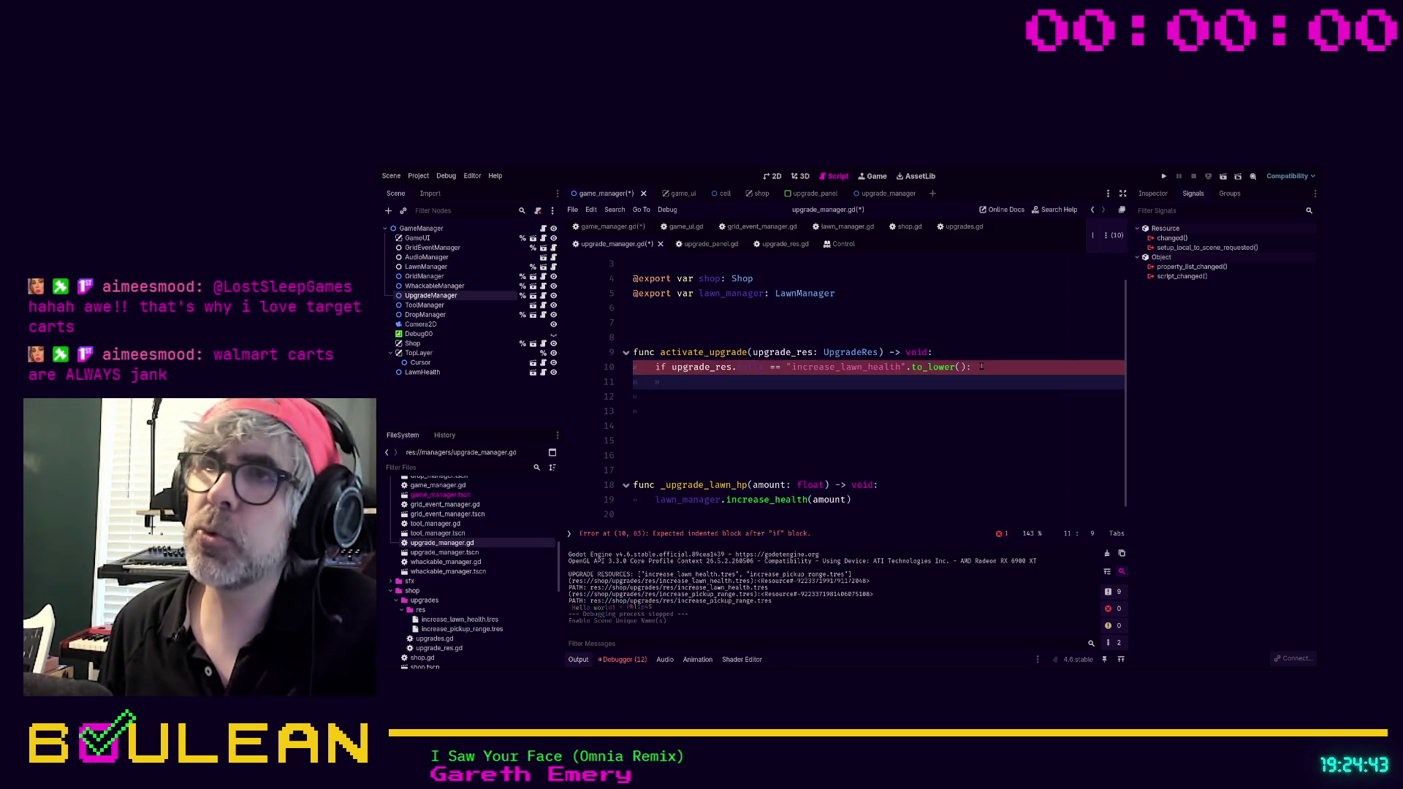
type("_upg")
key("Return")
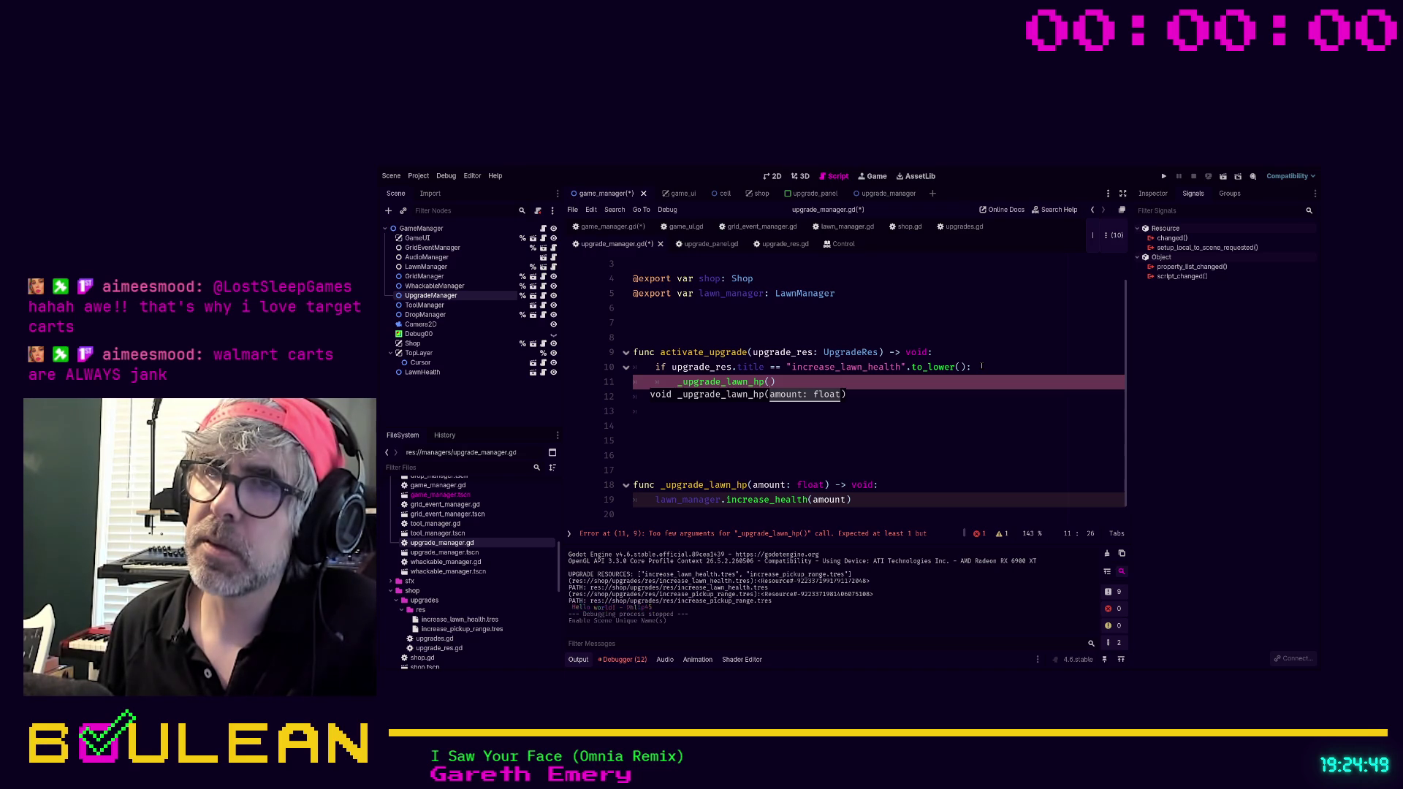
type("upgrade")
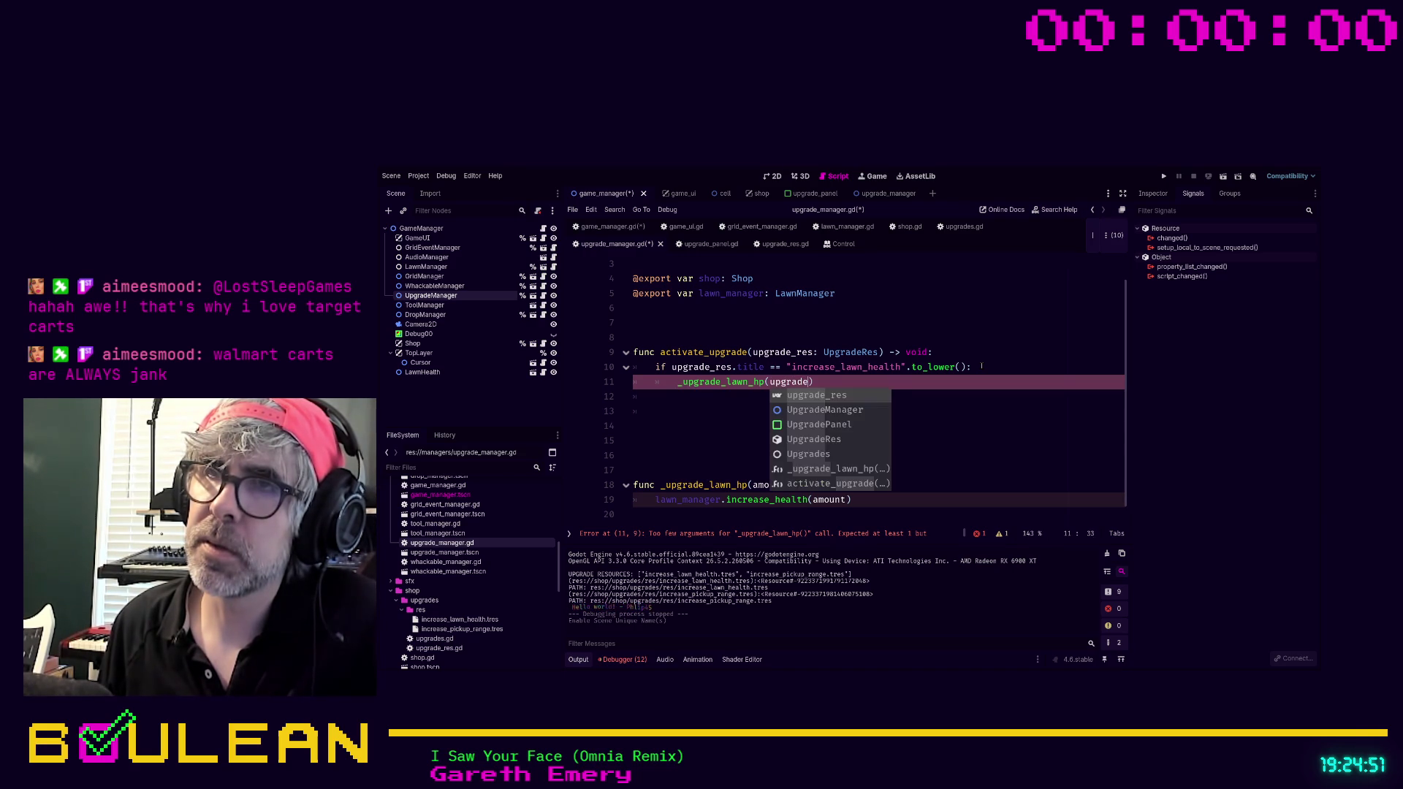
type("_res.amount")
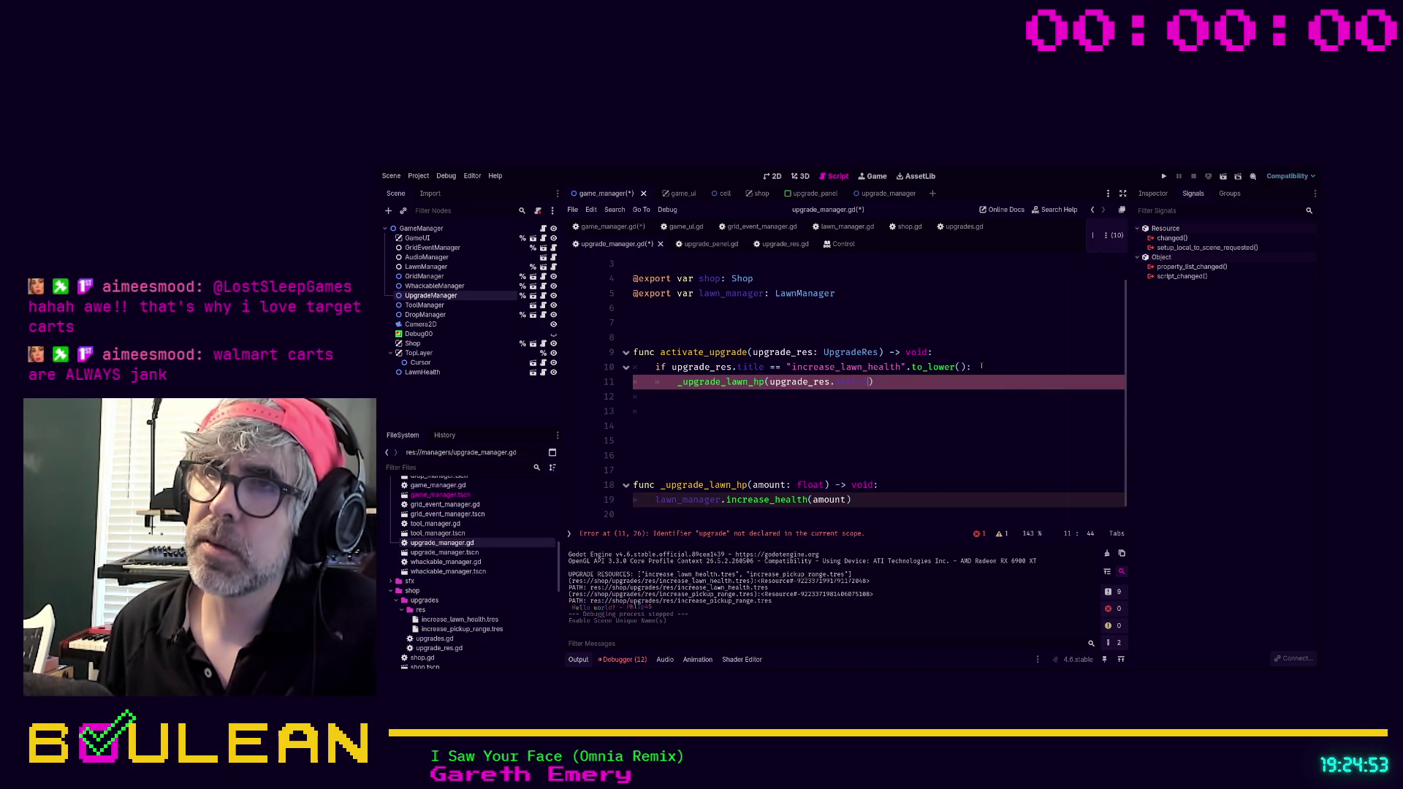
left_click(784, 432)
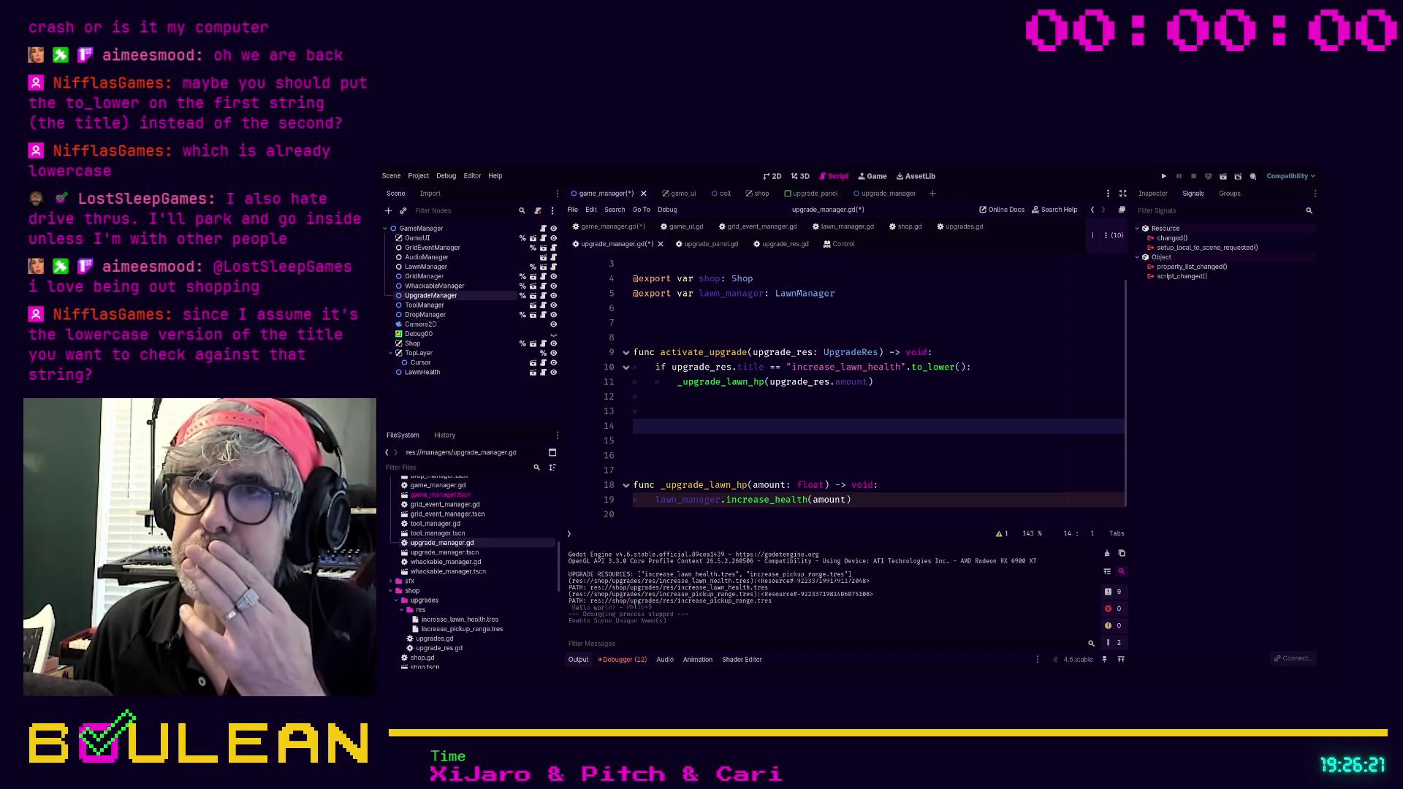
left_click(765, 366)
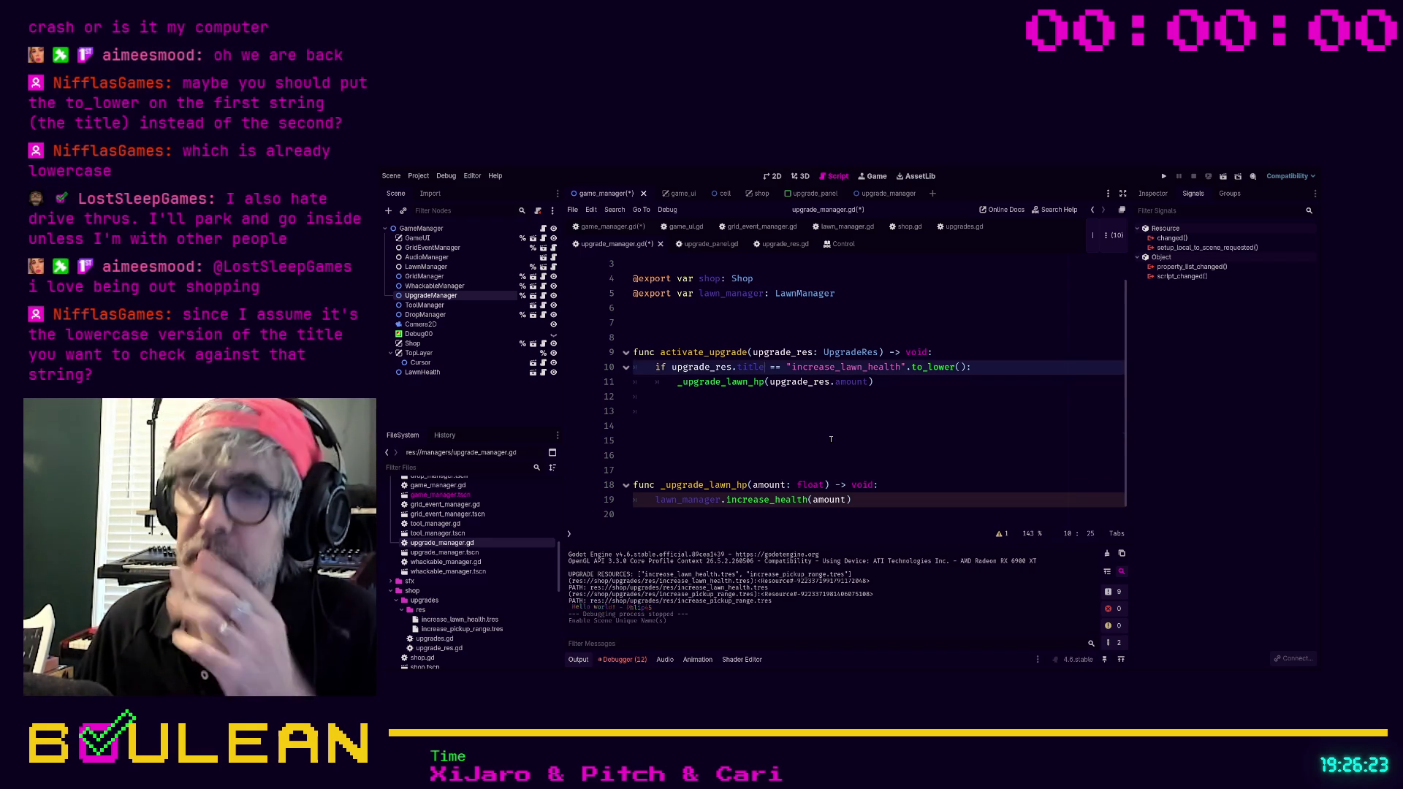
Move .to_lower() from the string literal onto upgrade_res.title and restore the trailing colon.
type(".to_lo")
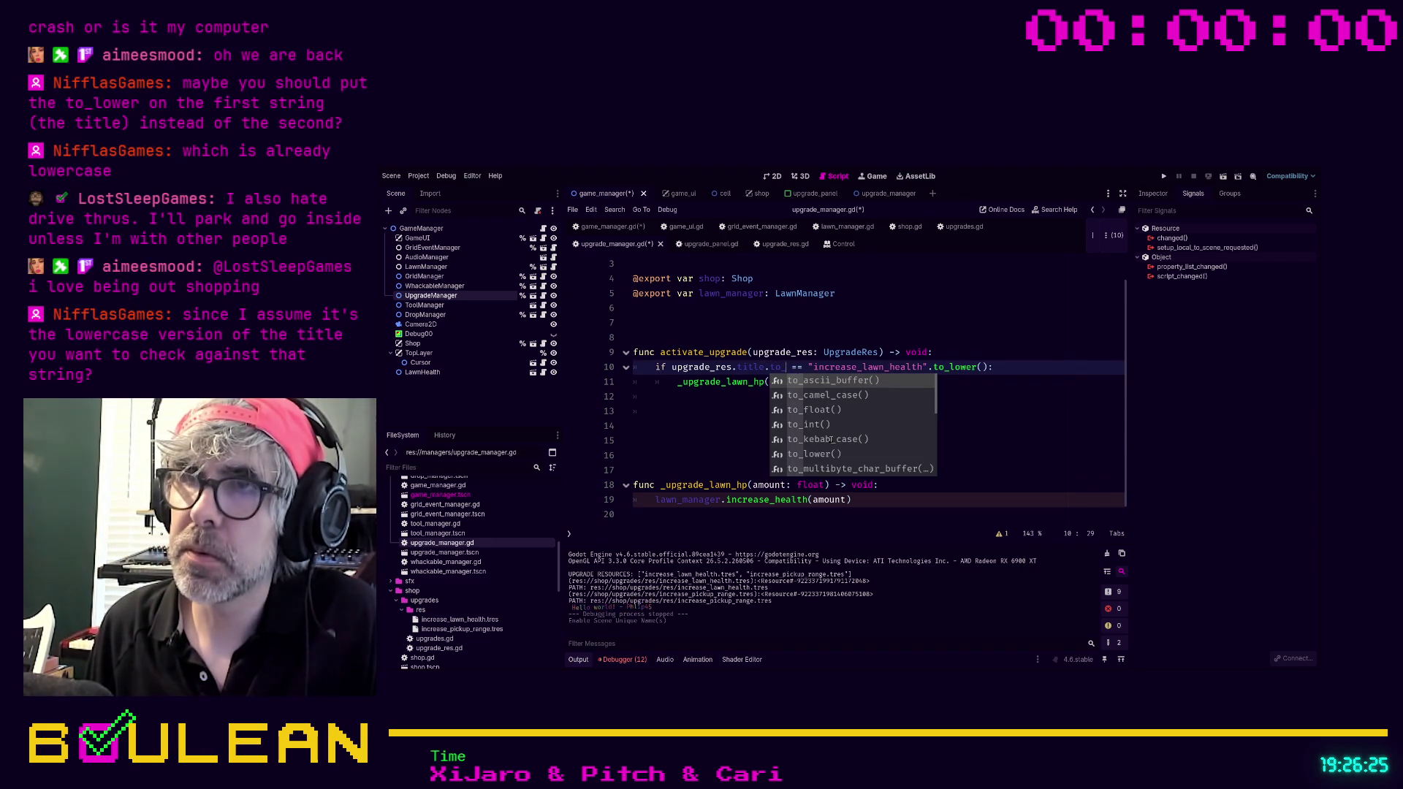
key("Return")
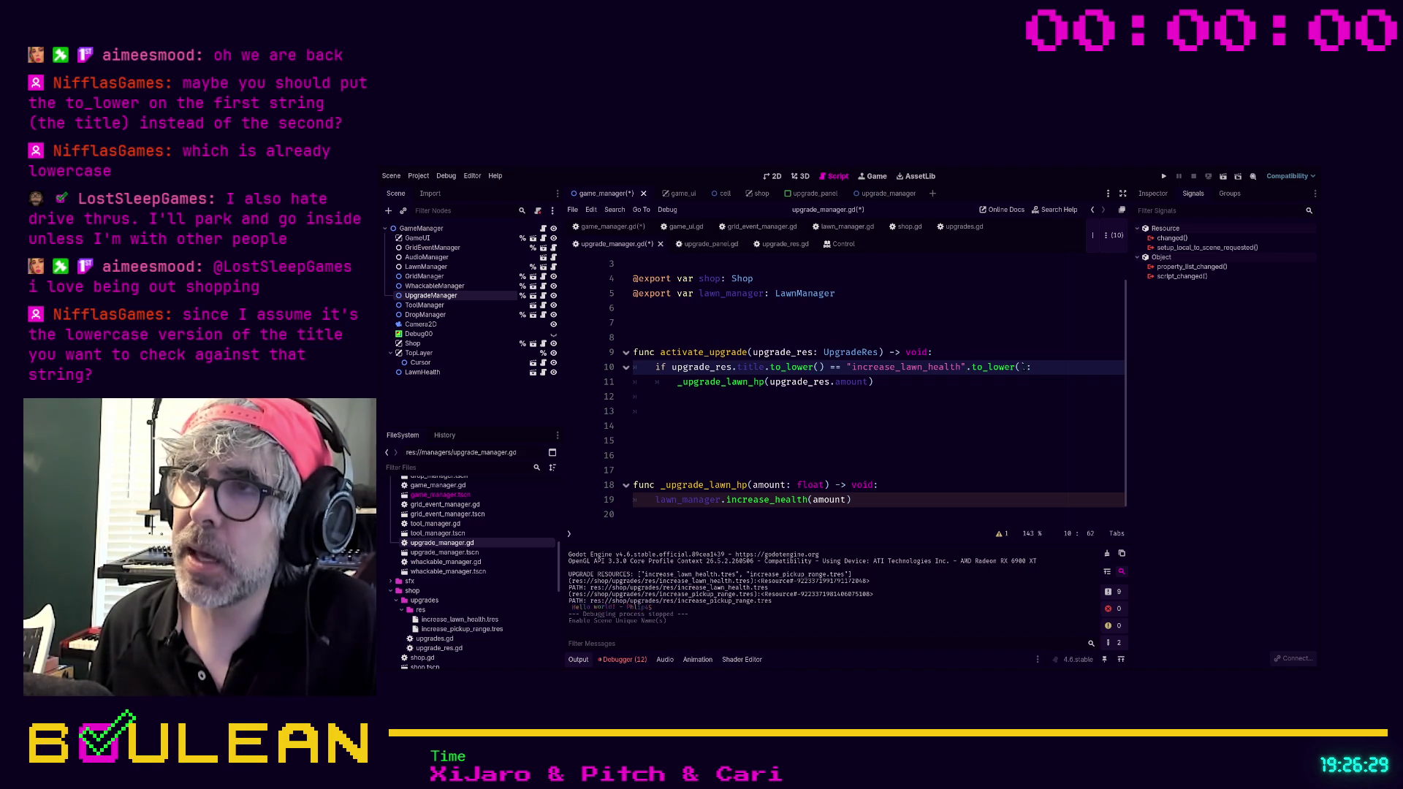
left_click(1028, 367, "shift")
key("BackSpace")
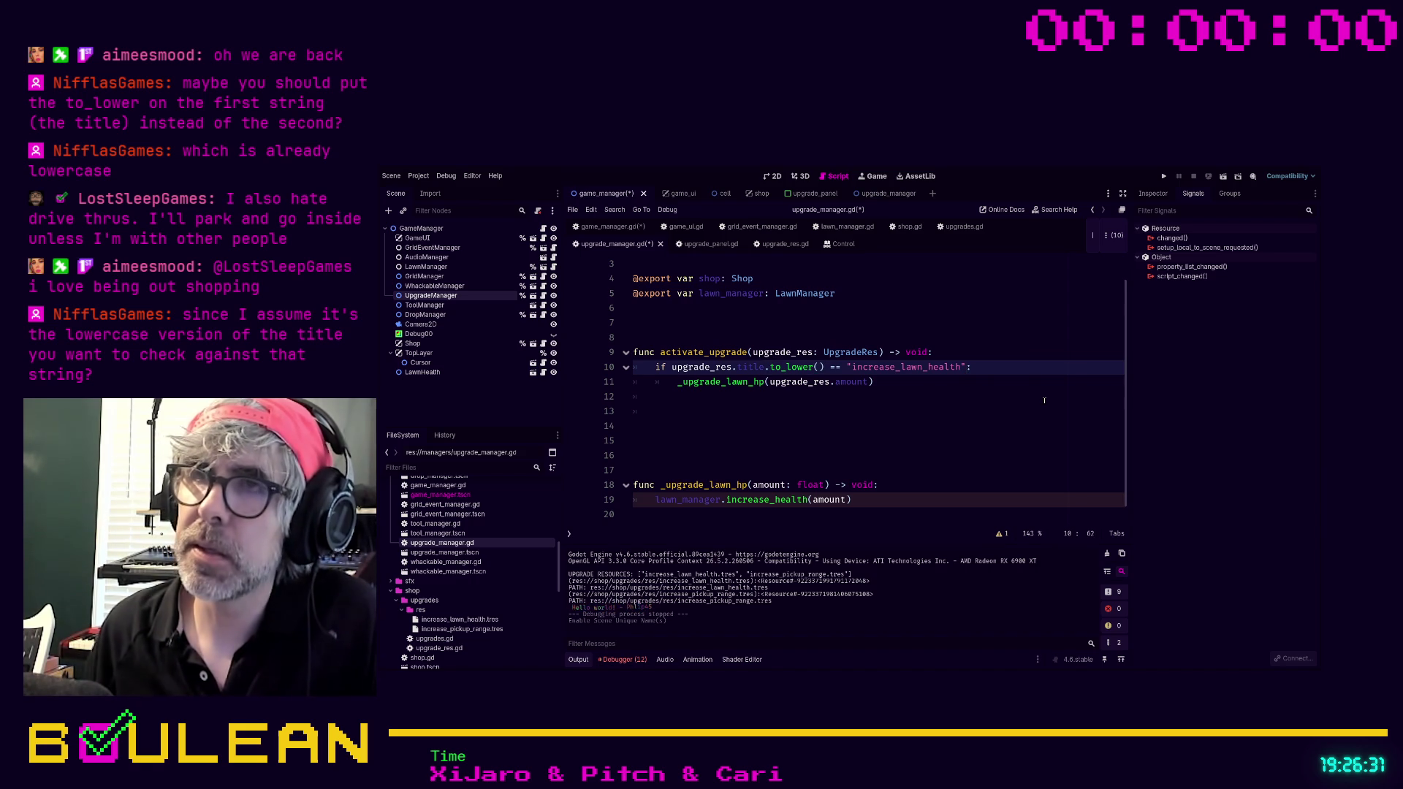
left_click(968, 395)
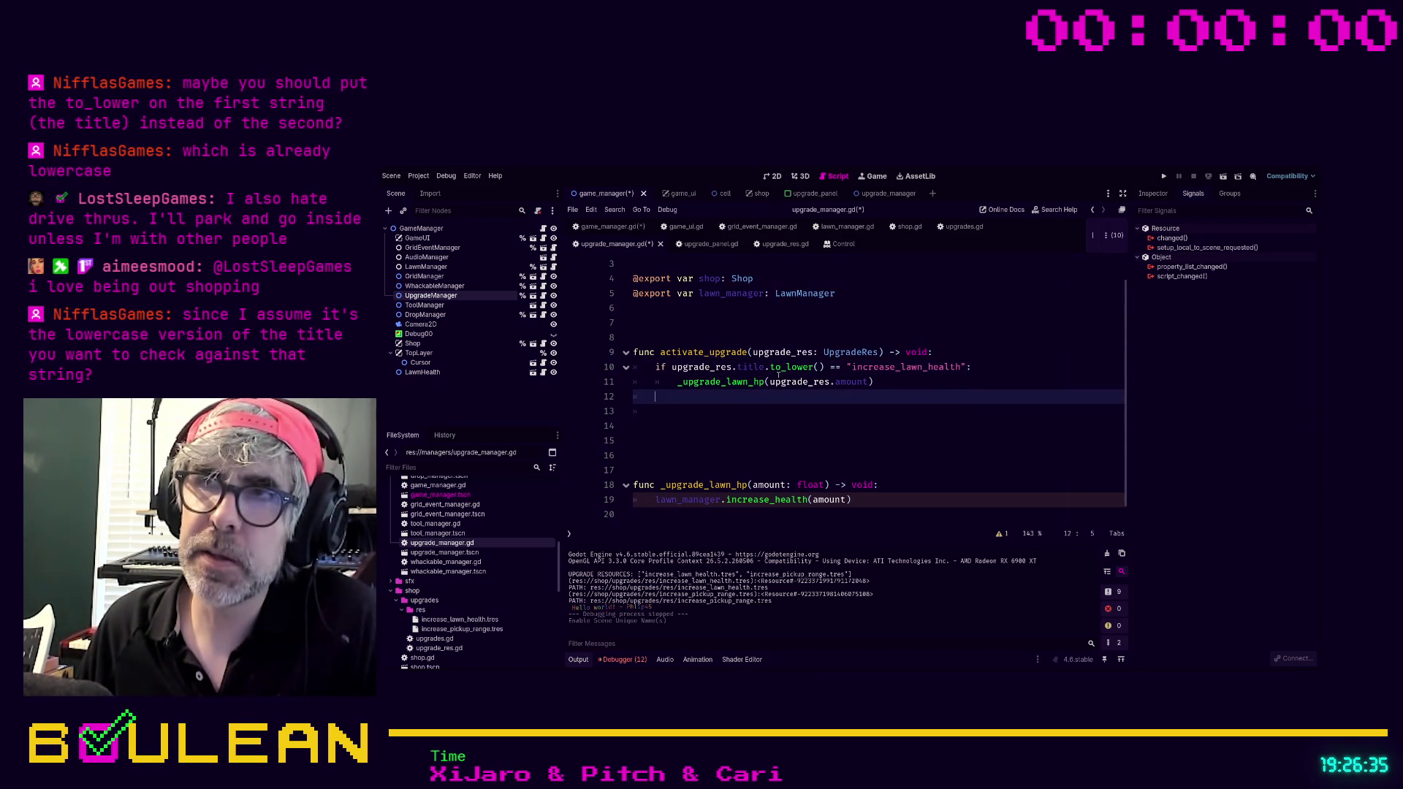
left_click(916, 373)
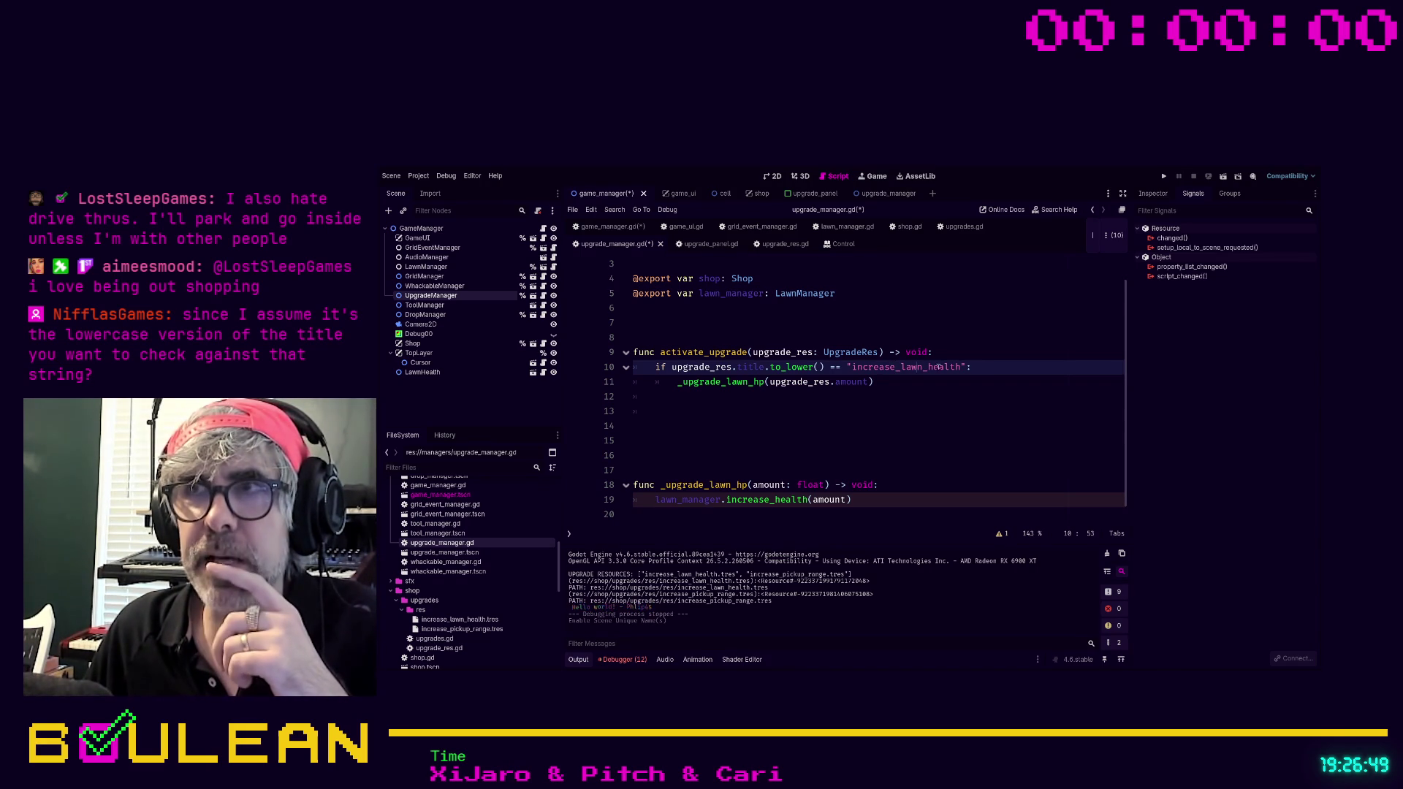
type(":")
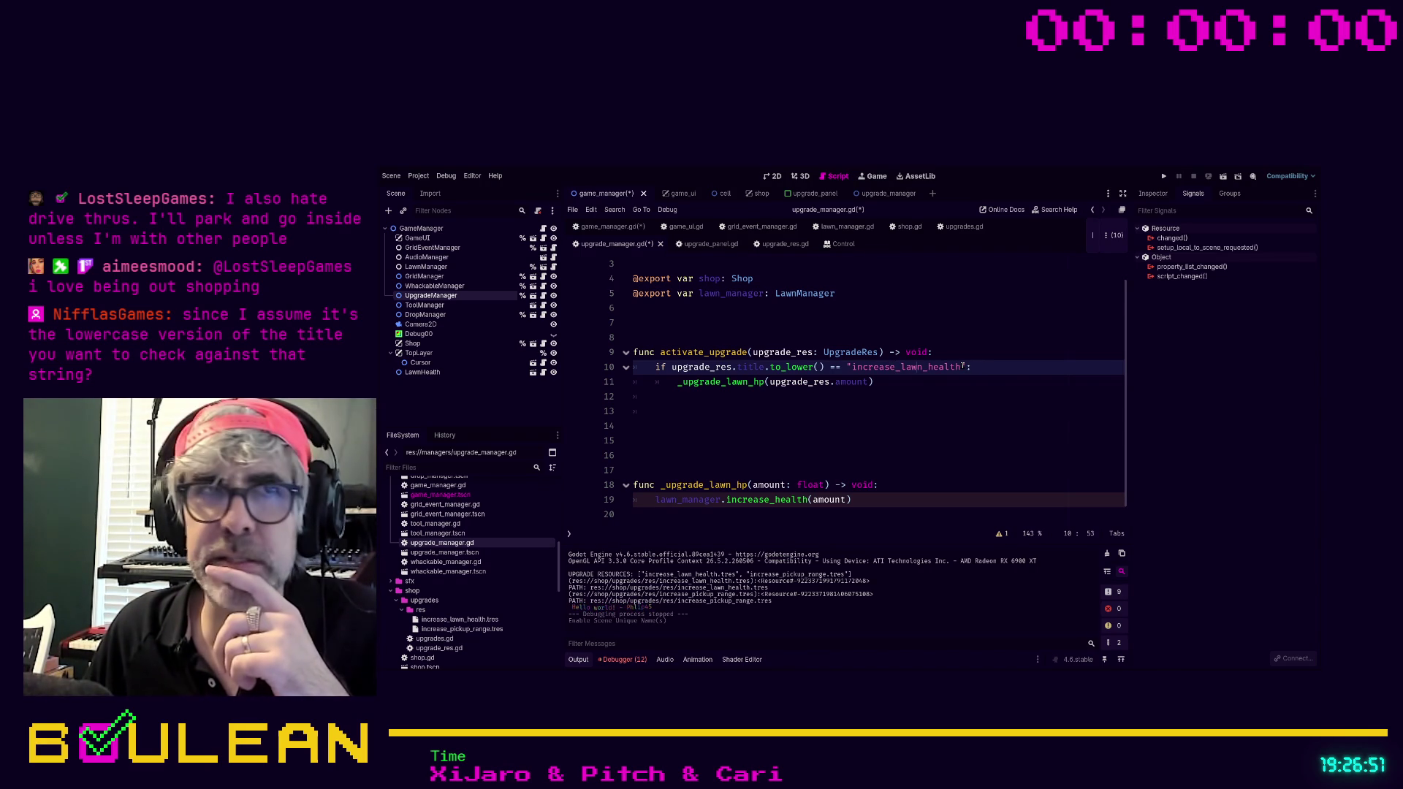